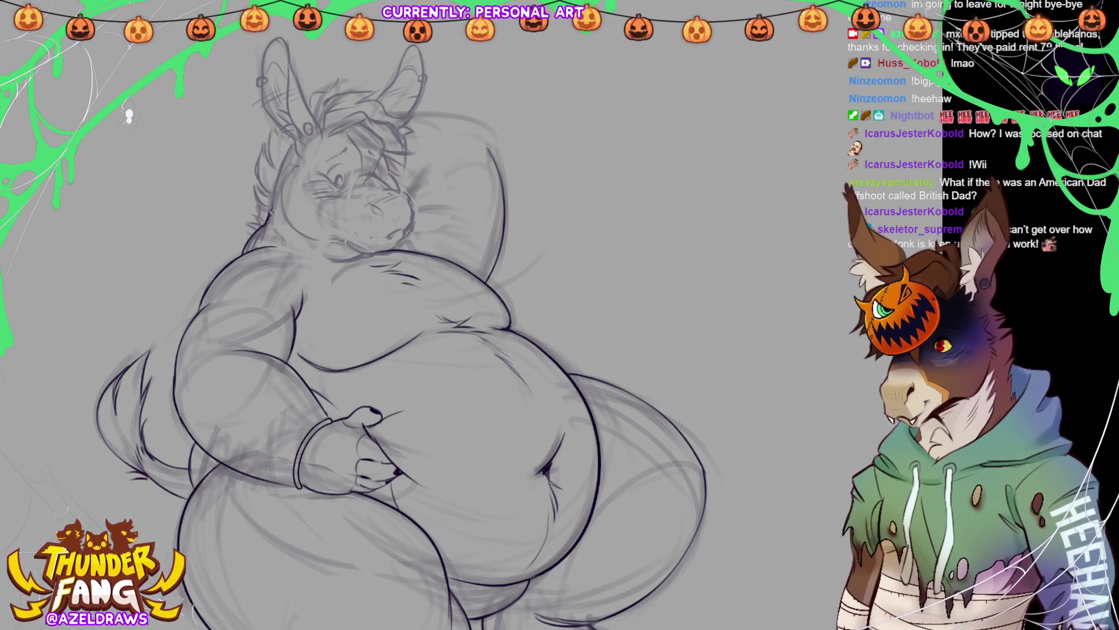
# Step: Draw a short dark pencil stroke along the left side of the donkey's head
pyautogui.moveTo(271, 217); pyautogui.dragTo(289, 146)
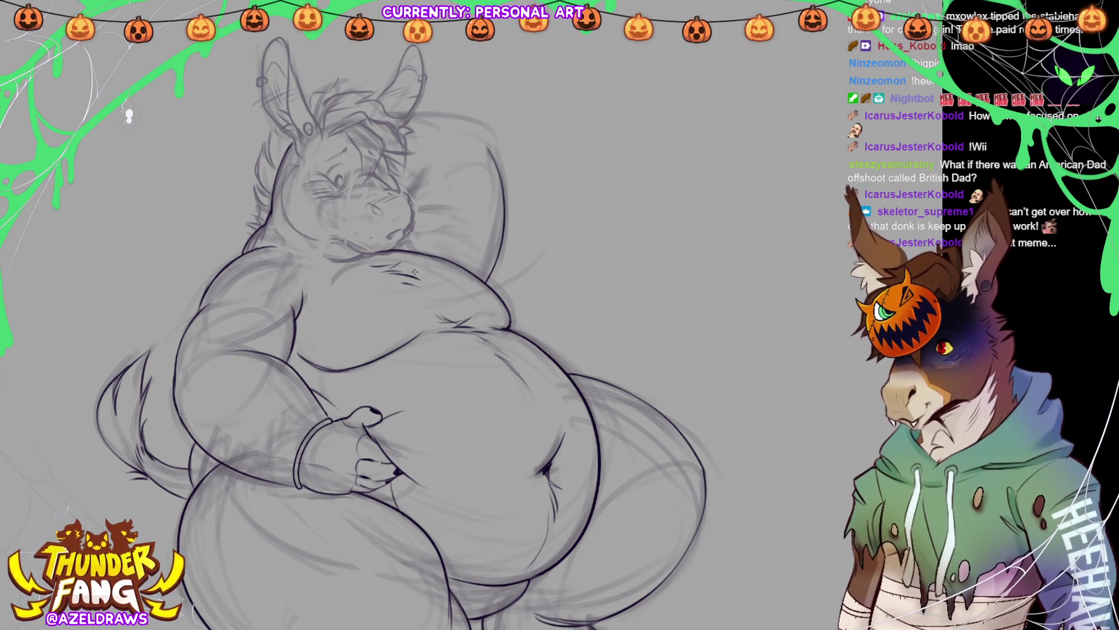
# Step: Zoom in and ink the donkey's nose line, lower-right muzzle outline, mouth line and chin
pyautogui.scroll(8, 335, 283)
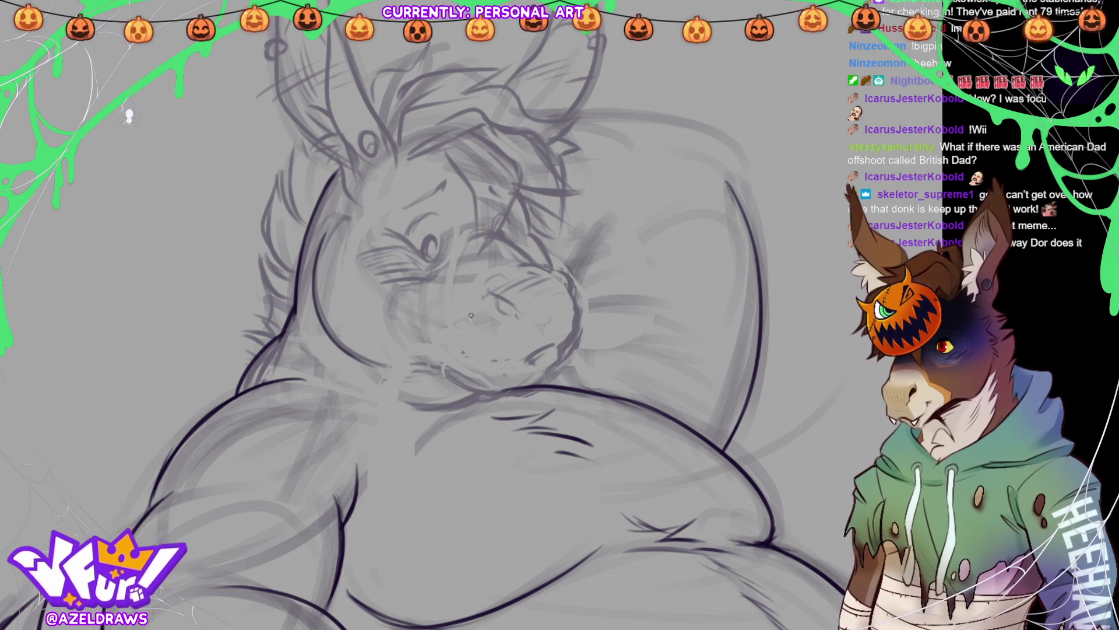
pyautogui.moveTo(488, 284)
pyautogui.mouseDown()
pyautogui.moveTo(517, 316)
pyautogui.moveTo(487, 276)
pyautogui.moveTo(568, 274)
pyautogui.moveTo(573, 291)
pyautogui.moveTo(542, 365)
pyautogui.moveTo(575, 294)
pyautogui.moveTo(580, 329)
pyautogui.mouseUp()
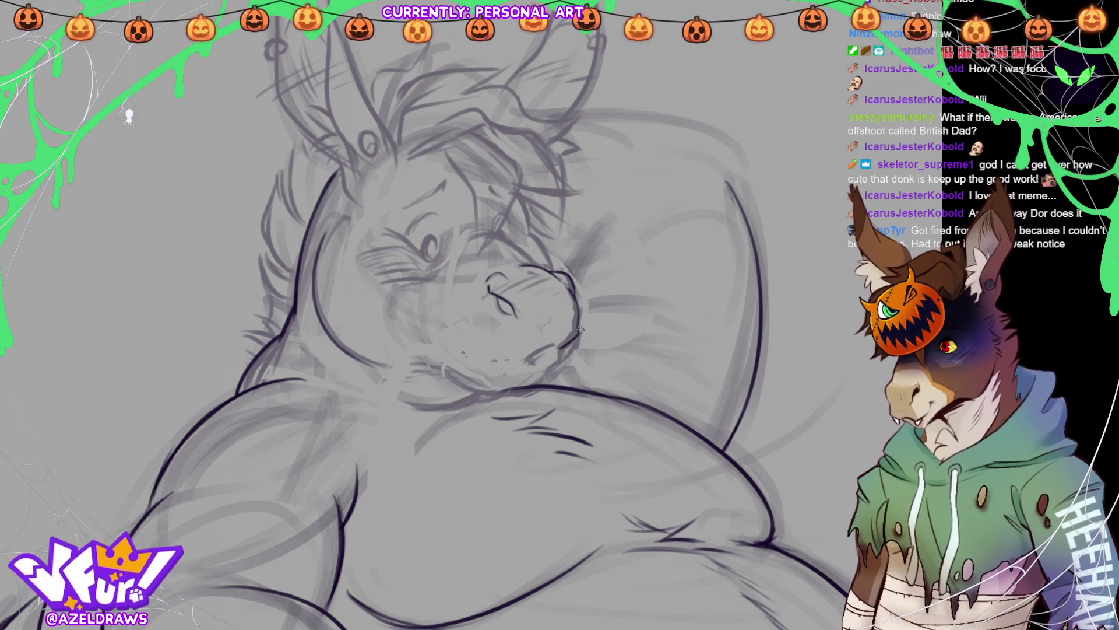
pyautogui.moveTo(565, 345); pyautogui.dragTo(536, 386)
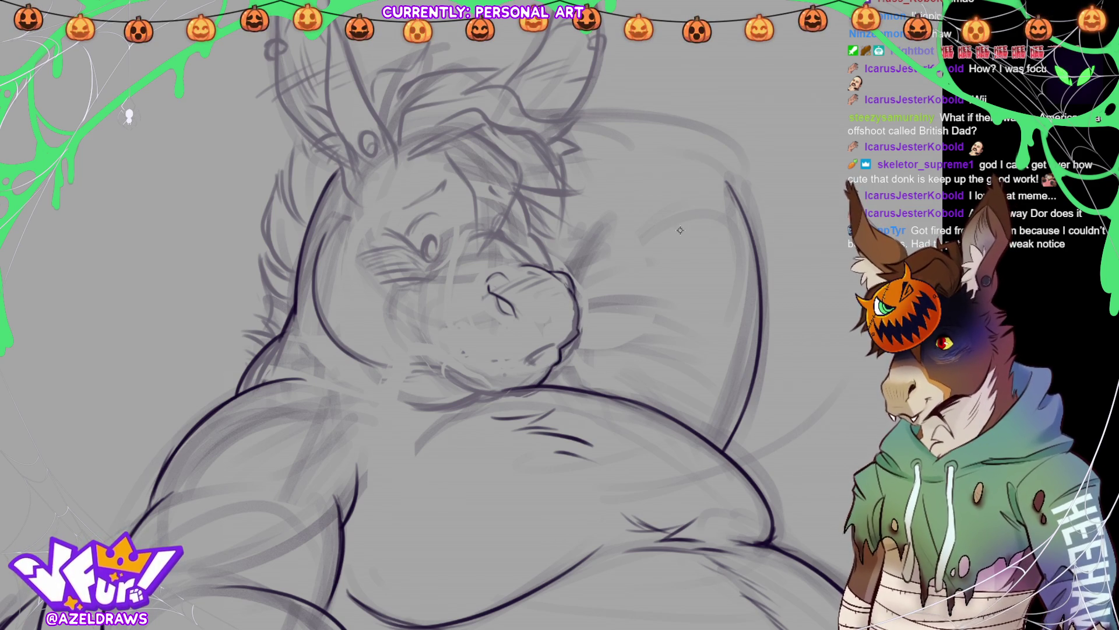
pyautogui.moveTo(528, 359)
pyautogui.mouseDown()
pyautogui.moveTo(557, 344)
pyautogui.moveTo(542, 350)
pyautogui.mouseUp()
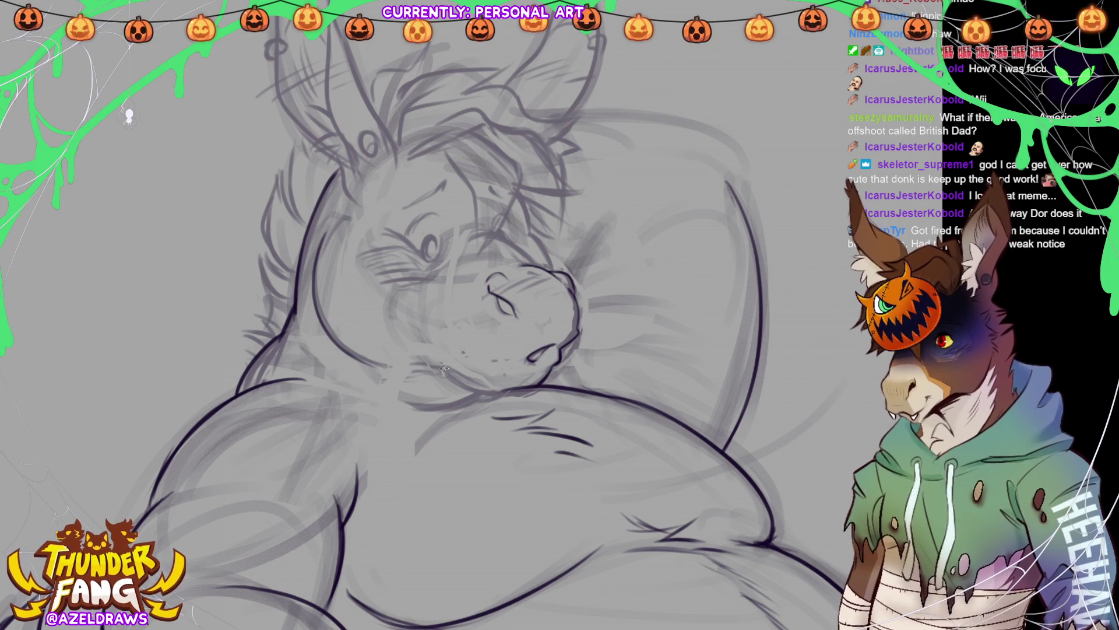
pyautogui.moveTo(437, 367); pyautogui.dragTo(499, 386)
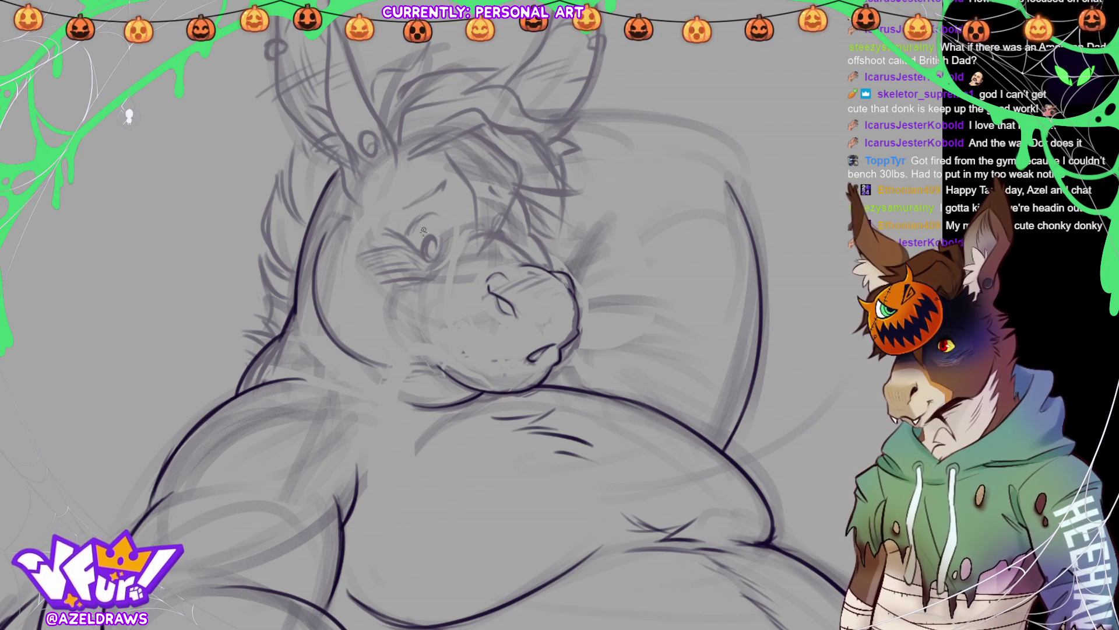
# Step: Redraw the eye bolder with an iris, add eyelid and both eyebrow strokes, thickening the eyelid
pyautogui.moveTo(424, 250)
pyautogui.mouseDown()
pyautogui.moveTo(434, 258)
pyautogui.moveTo(431, 233)
pyautogui.moveTo(428, 260)
pyautogui.moveTo(432, 250)
pyautogui.mouseUp()
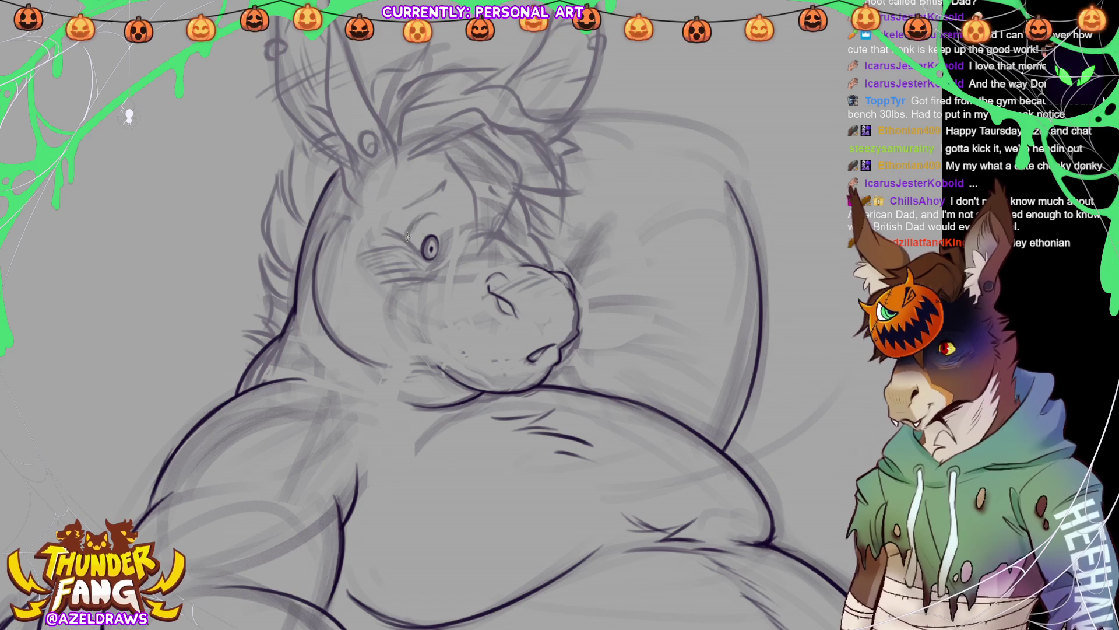
pyautogui.moveTo(411, 231)
pyautogui.mouseDown()
pyautogui.moveTo(440, 210)
pyautogui.moveTo(410, 233)
pyautogui.moveTo(448, 229)
pyautogui.mouseUp()
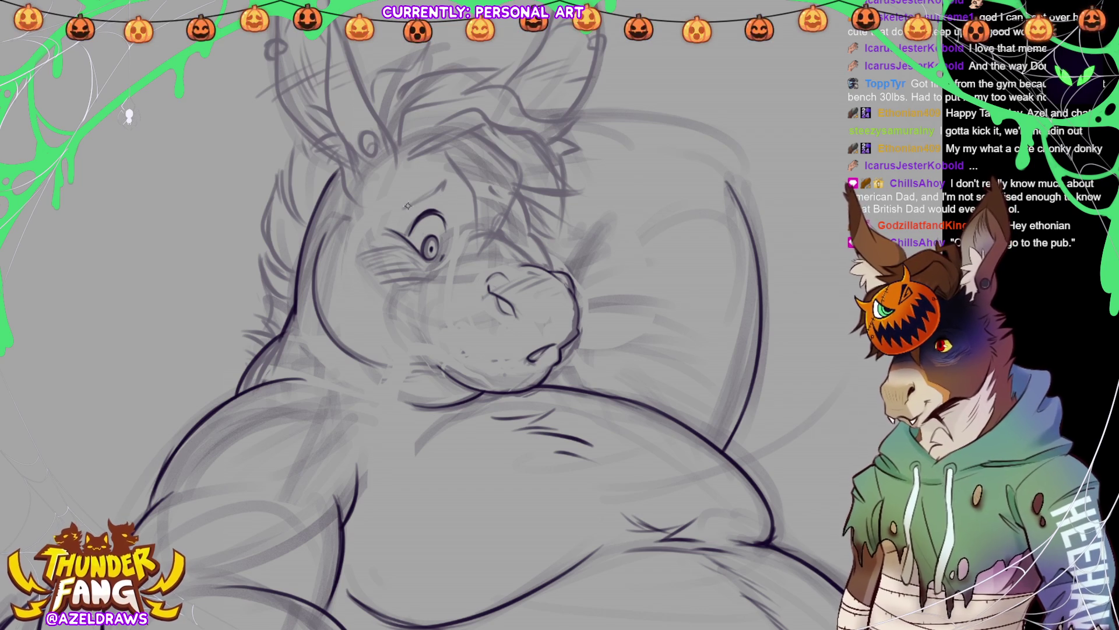
pyautogui.moveTo(407, 203); pyautogui.dragTo(446, 179)
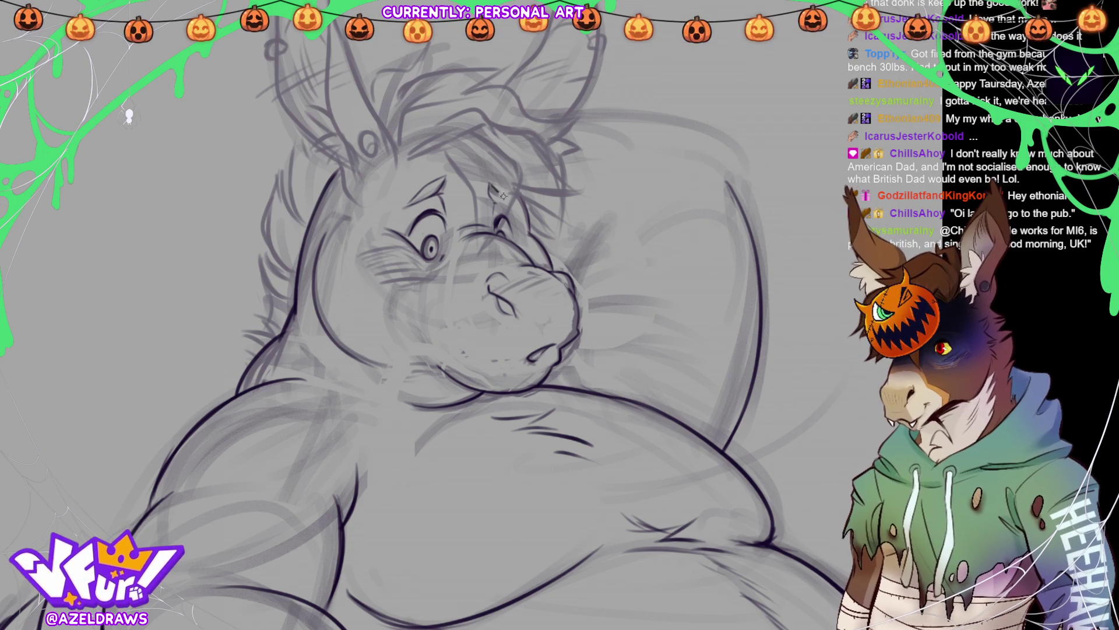
pyautogui.moveTo(490, 184); pyautogui.dragTo(527, 211)
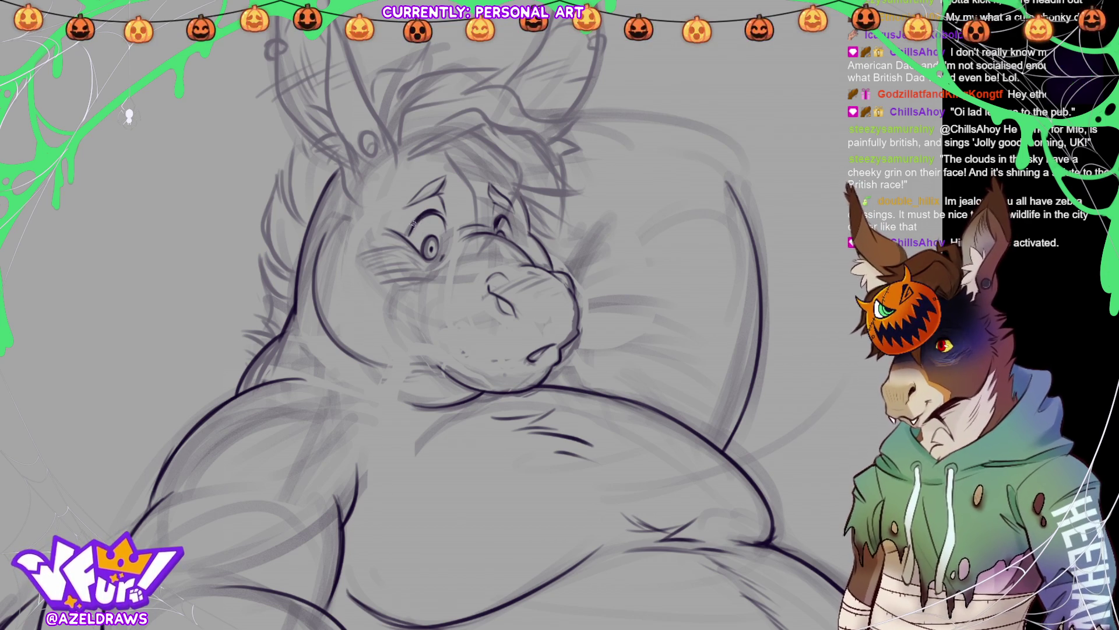
pyautogui.moveTo(421, 217); pyautogui.dragTo(446, 219)
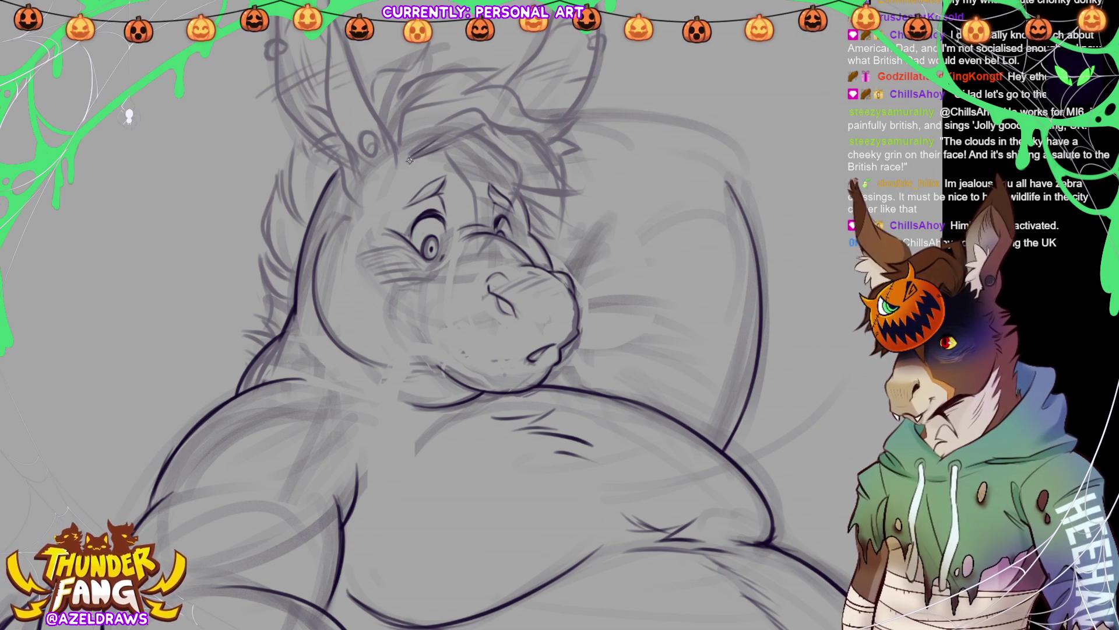
# Step: Ink the hair's front curve and left tuft edge, redoing the hair-top curve more cleanly
pyautogui.moveTo(408, 108)
pyautogui.mouseDown()
pyautogui.moveTo(399, 159)
pyautogui.moveTo(418, 107)
pyautogui.mouseUp()
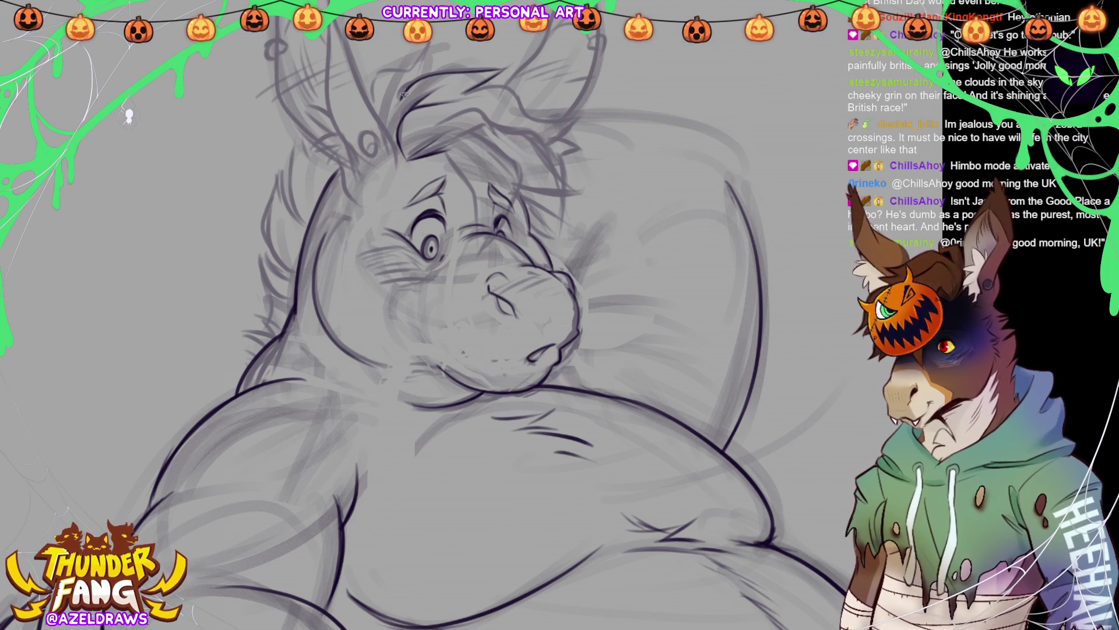
pyautogui.moveTo(373, 109); pyautogui.dragTo(378, 76)
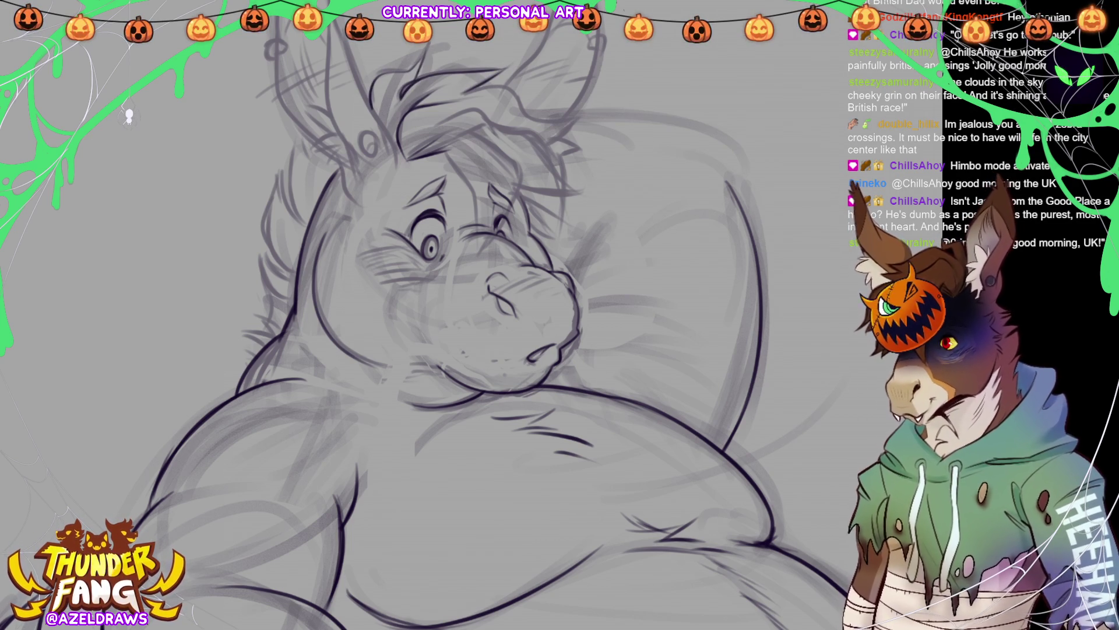
pyautogui.moveTo(464, 91); pyautogui.dragTo(530, 119)
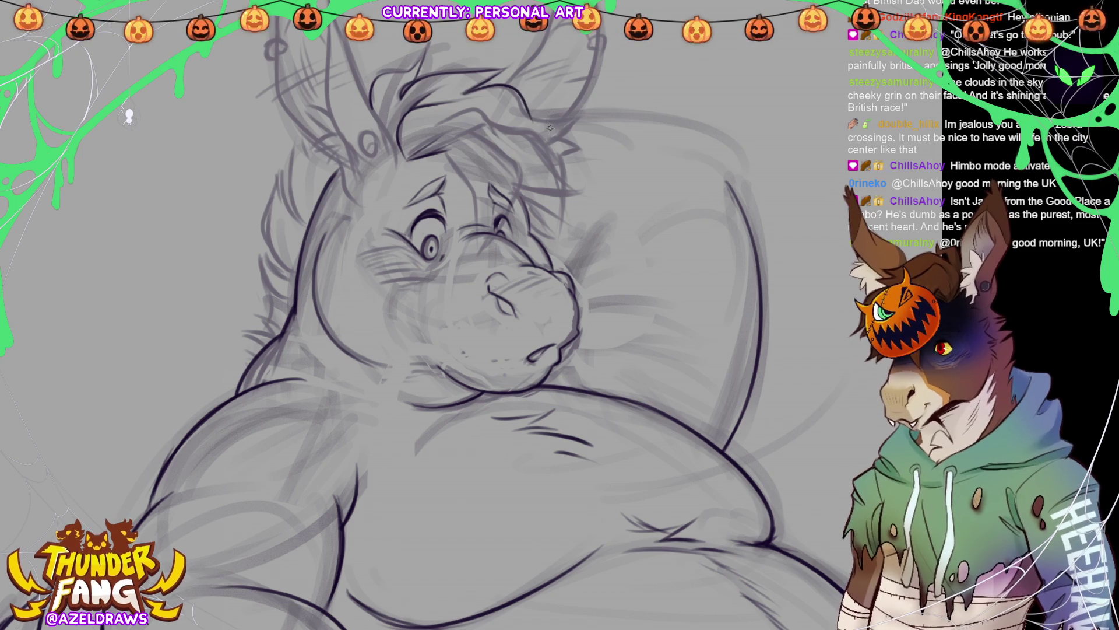
pyautogui.hotkey('ctrl', 'z')
pyautogui.moveTo(466, 92)
pyautogui.mouseDown()
pyautogui.moveTo(546, 121)
pyautogui.moveTo(575, 116)
pyautogui.moveTo(552, 145)
pyautogui.moveTo(566, 153)
pyautogui.mouseUp()
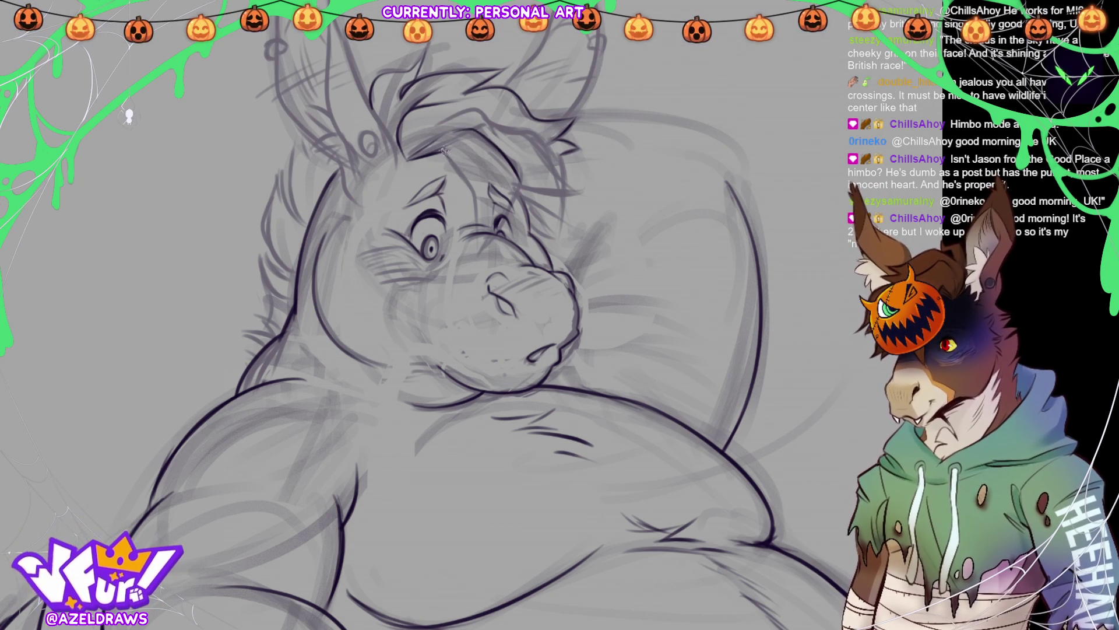
# Step: Redraw the dark brow and eye lines, then ink strands at the hair tips
pyautogui.moveTo(443, 151)
pyautogui.mouseDown()
pyautogui.moveTo(478, 236)
pyautogui.moveTo(500, 227)
pyautogui.moveTo(491, 241)
pyautogui.moveTo(516, 175)
pyautogui.mouseUp()
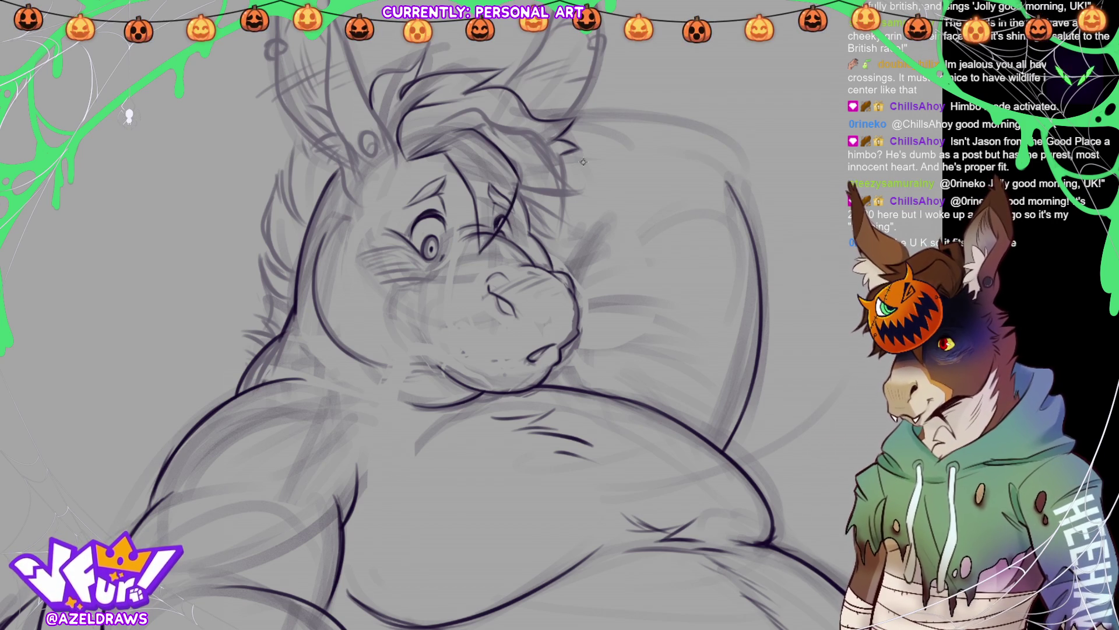
pyautogui.hotkey('ctrl', 'z')
pyautogui.hotkey('ctrl', 'z')
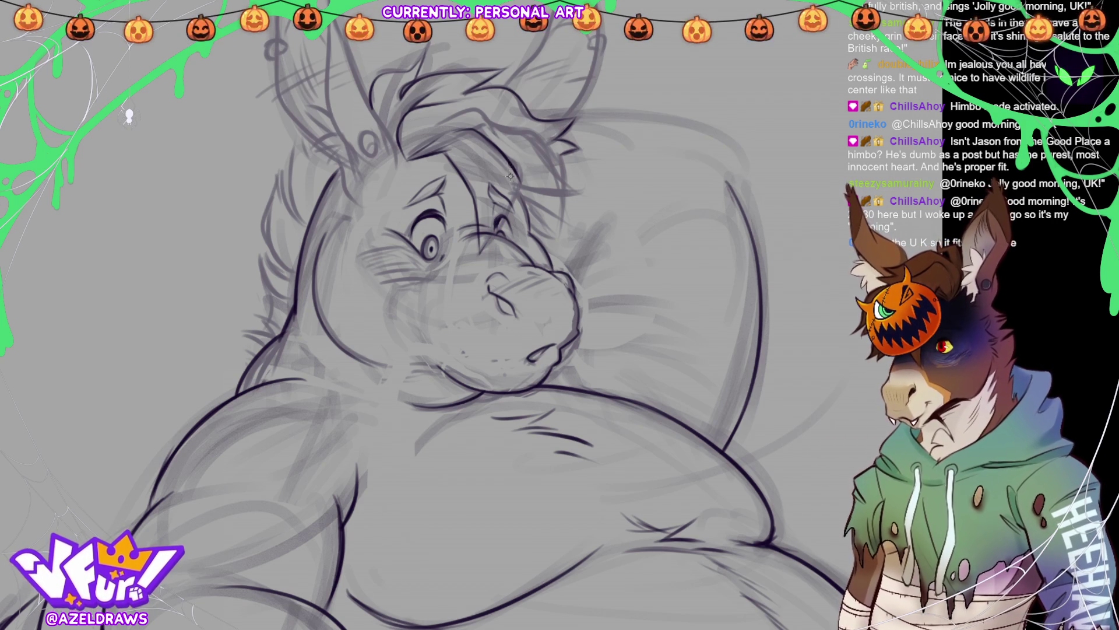
pyautogui.moveTo(510, 162); pyautogui.dragTo(501, 215)
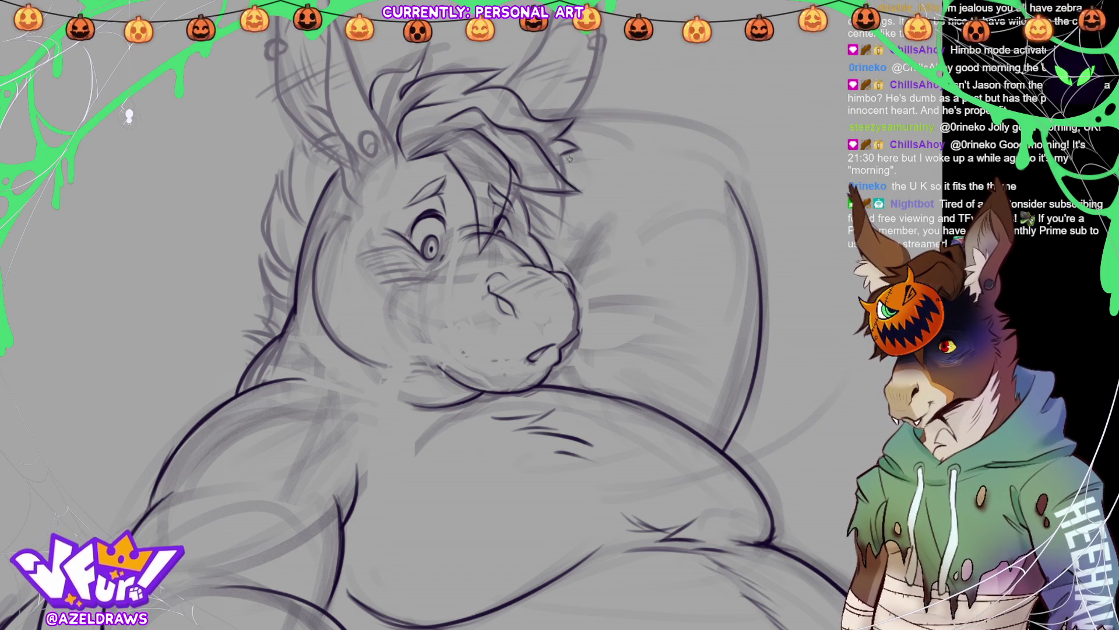
pyautogui.moveTo(569, 156); pyautogui.dragTo(571, 187)
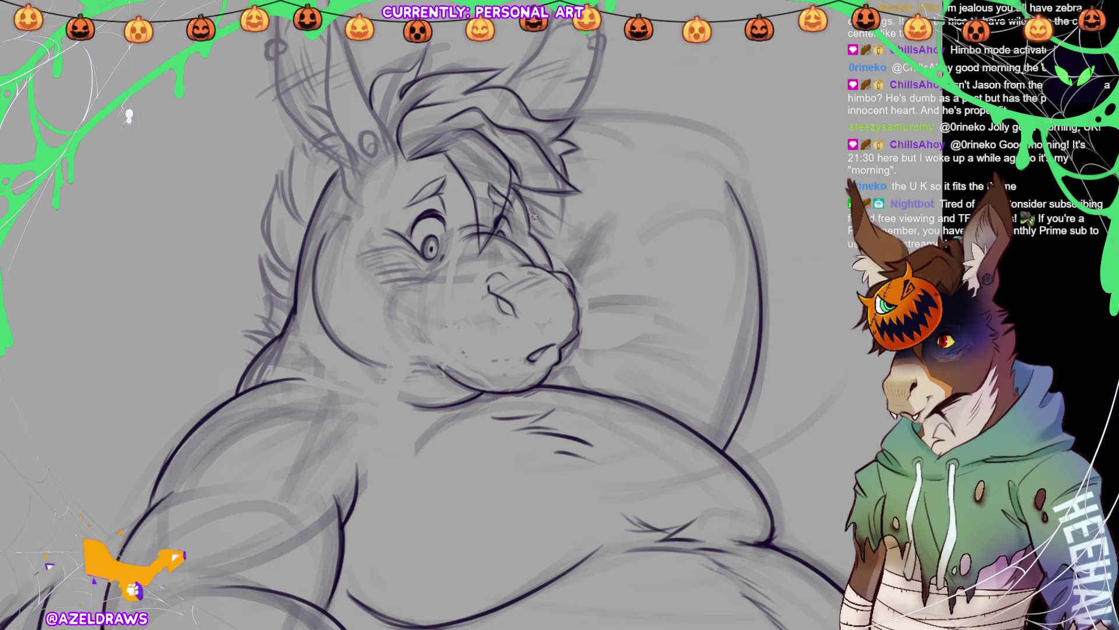
pyautogui.moveTo(536, 219)
pyautogui.mouseDown()
pyautogui.moveTo(563, 194)
pyautogui.moveTo(546, 234)
pyautogui.mouseUp()
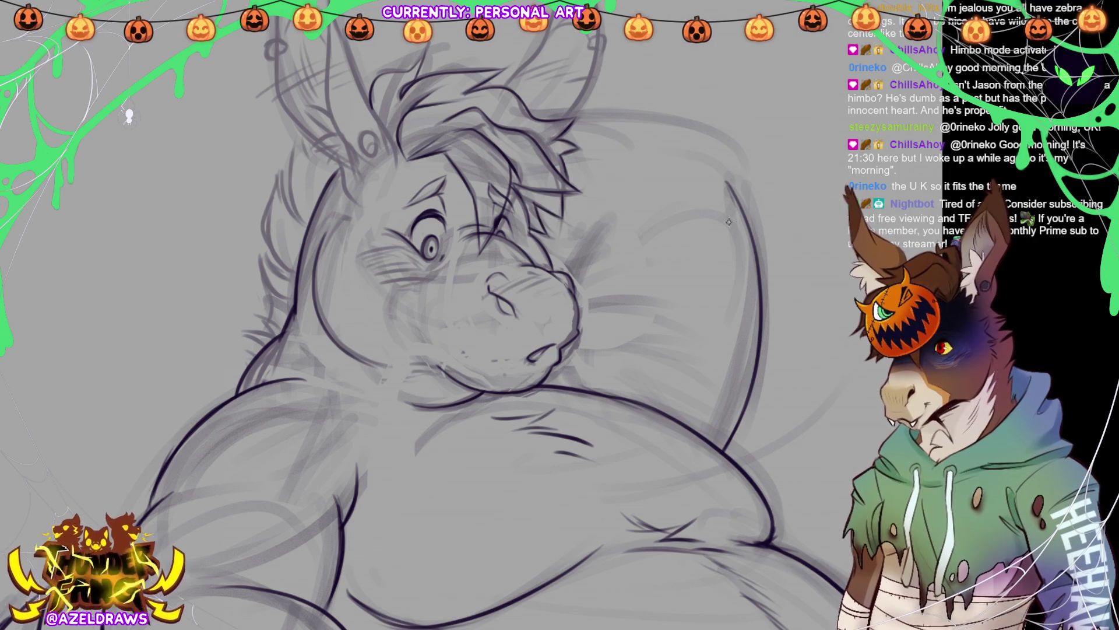
# Step: Ink tufted fur strokes up the head's left edge to the ear and down the lower-left cheek
pyautogui.moveTo(309, 224); pyautogui.dragTo(303, 124)
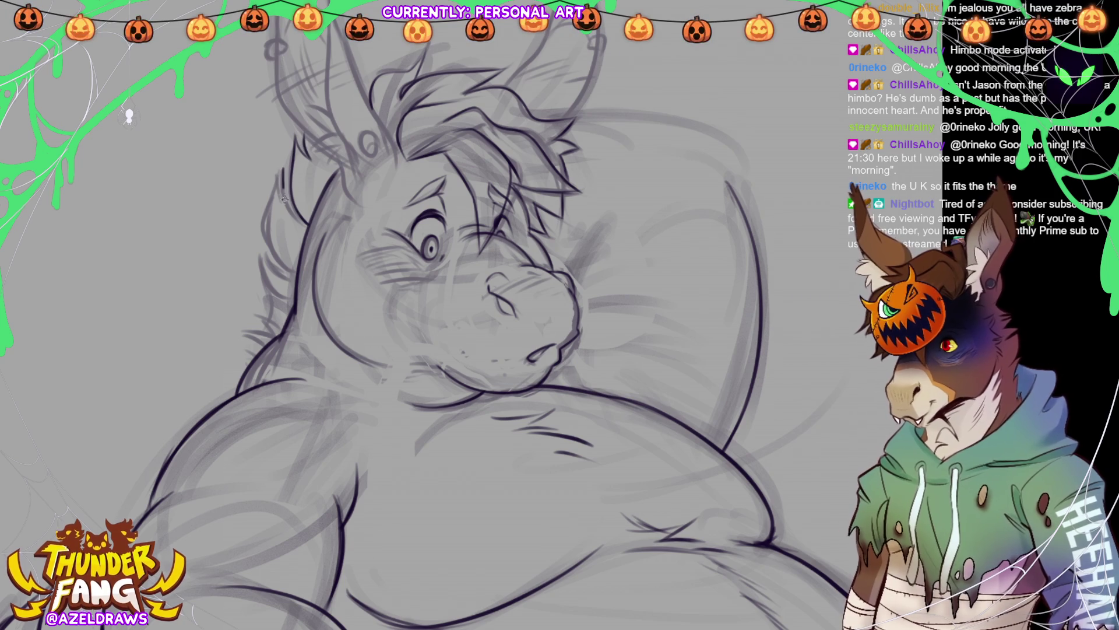
pyautogui.moveTo(302, 219)
pyautogui.mouseDown()
pyautogui.moveTo(281, 176)
pyautogui.moveTo(300, 271)
pyautogui.mouseUp()
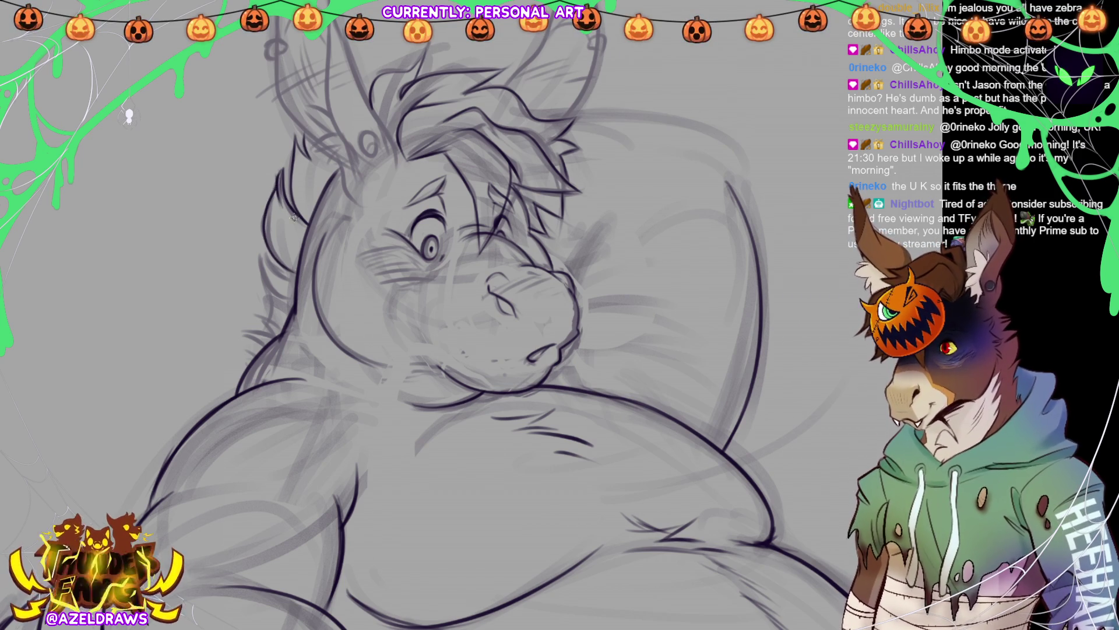
pyautogui.moveTo(295, 231); pyautogui.dragTo(298, 263)
pyautogui.moveTo(315, 211); pyautogui.dragTo(318, 170)
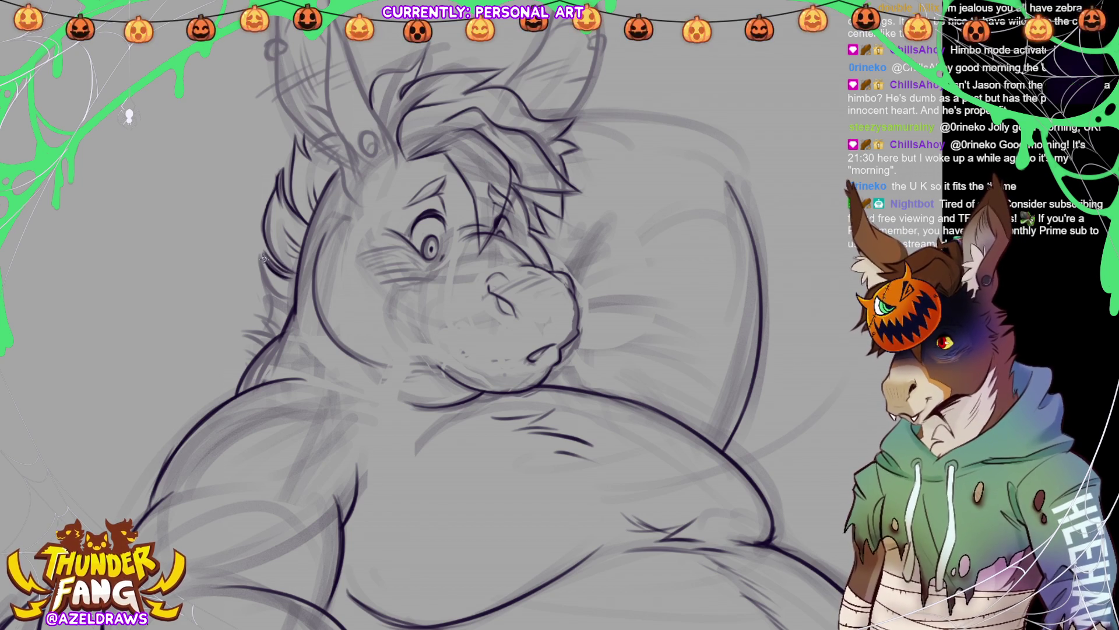
pyautogui.moveTo(262, 257); pyautogui.dragTo(262, 318)
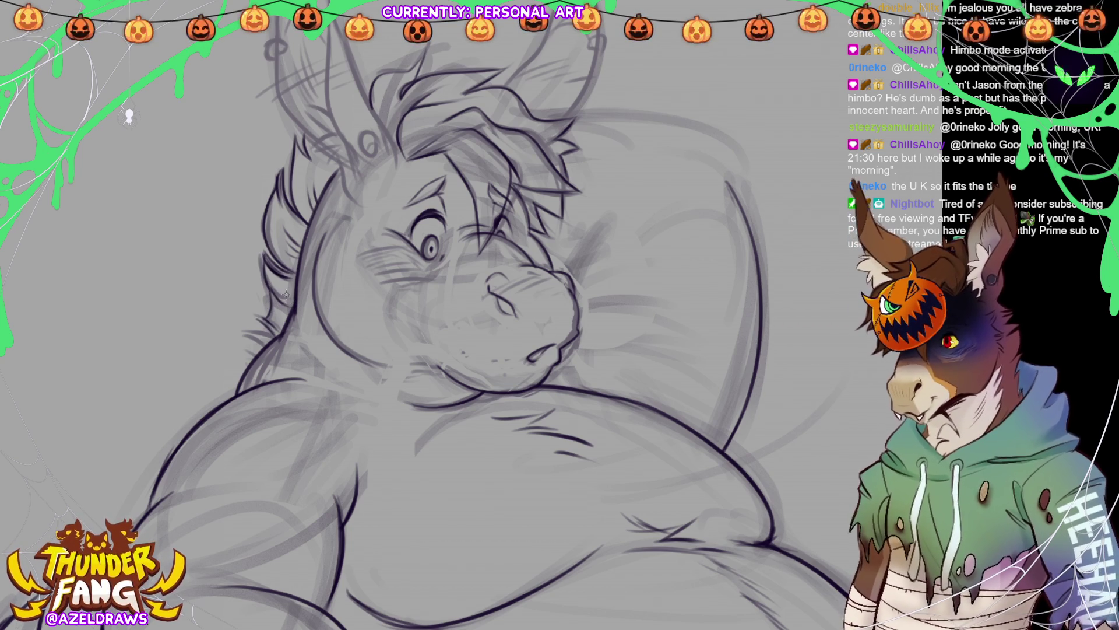
pyautogui.moveTo(261, 317); pyautogui.dragTo(245, 348)
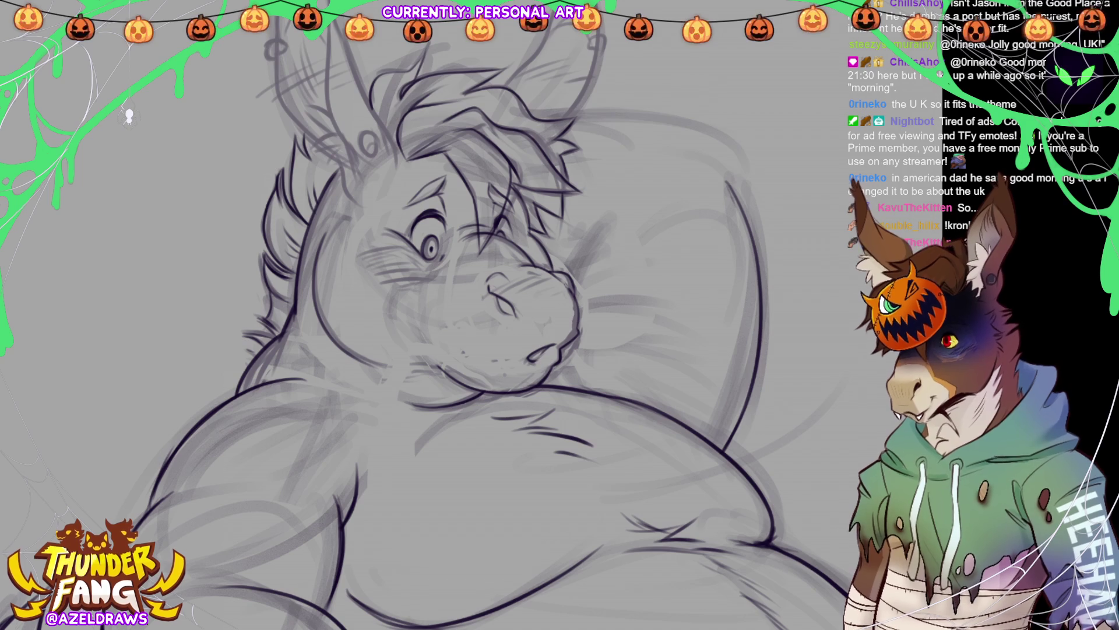
# Step: Ink the left ear's inner edge, tip, outline and earring ring, redoing a few strokes
pyautogui.moveTo(481, 314); pyautogui.dragTo(436, 415)
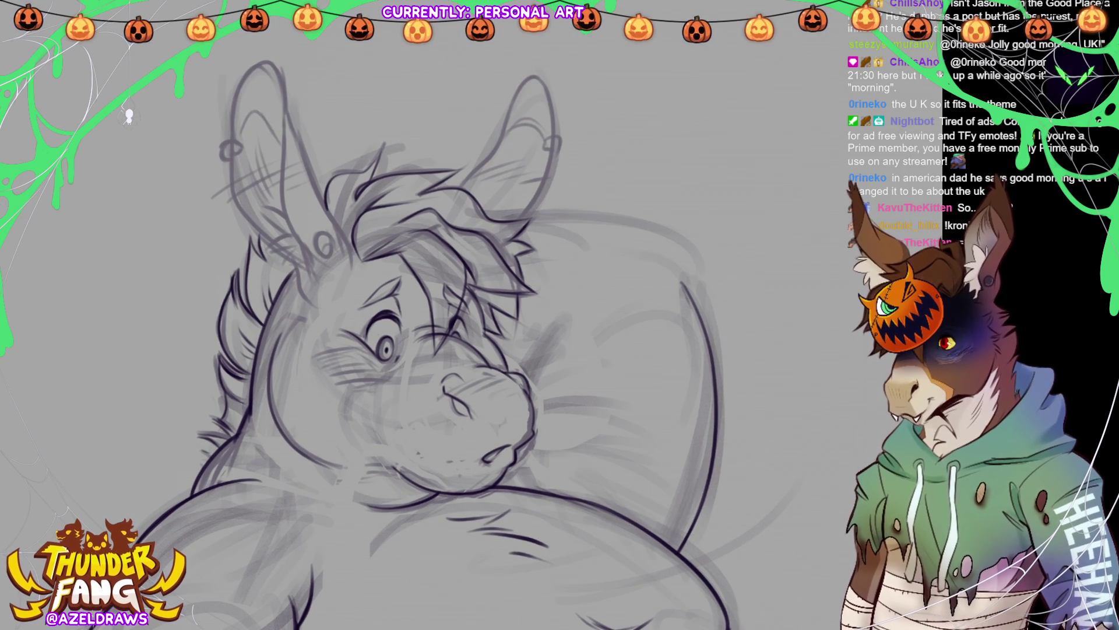
pyautogui.moveTo(284, 115)
pyautogui.mouseDown()
pyautogui.moveTo(282, 160)
pyautogui.moveTo(320, 289)
pyautogui.mouseUp()
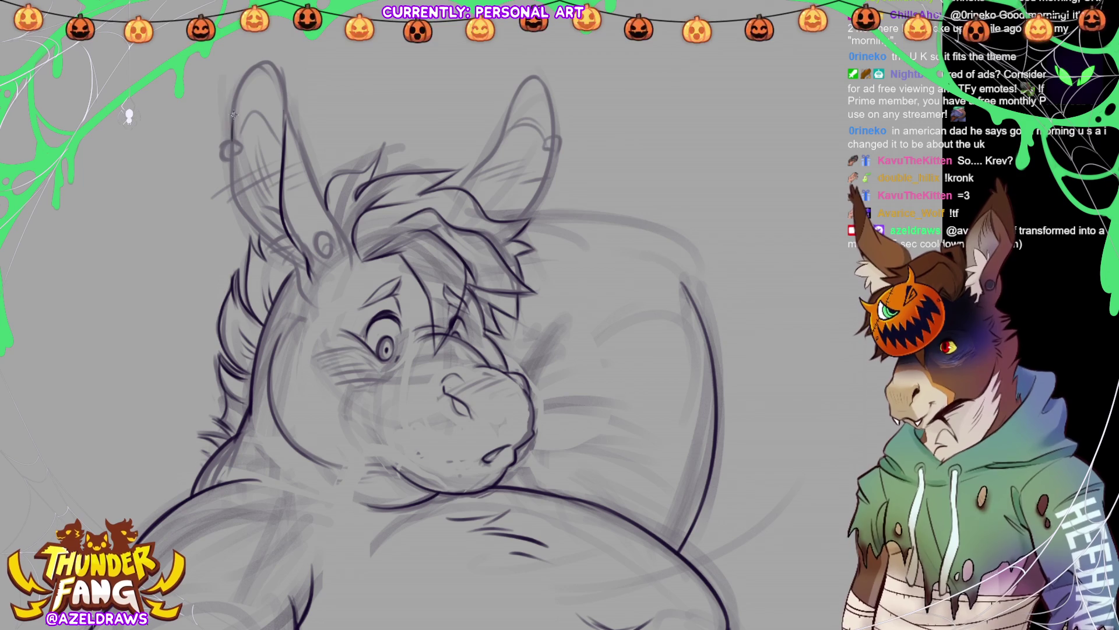
pyautogui.moveTo(234, 105); pyautogui.dragTo(239, 85)
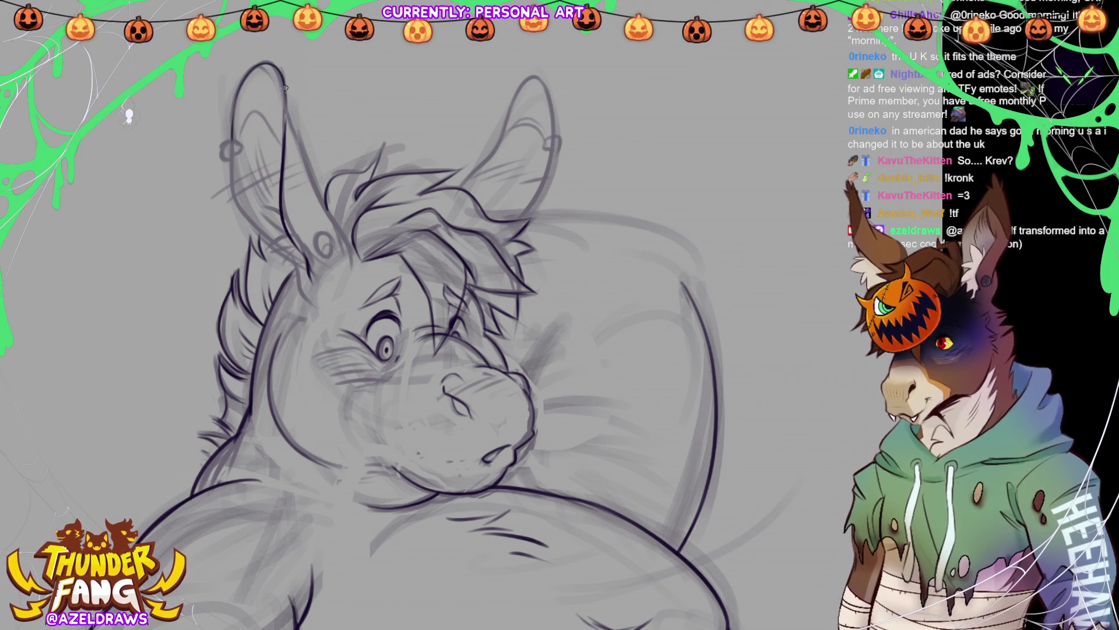
pyautogui.moveTo(289, 123); pyautogui.dragTo(350, 262)
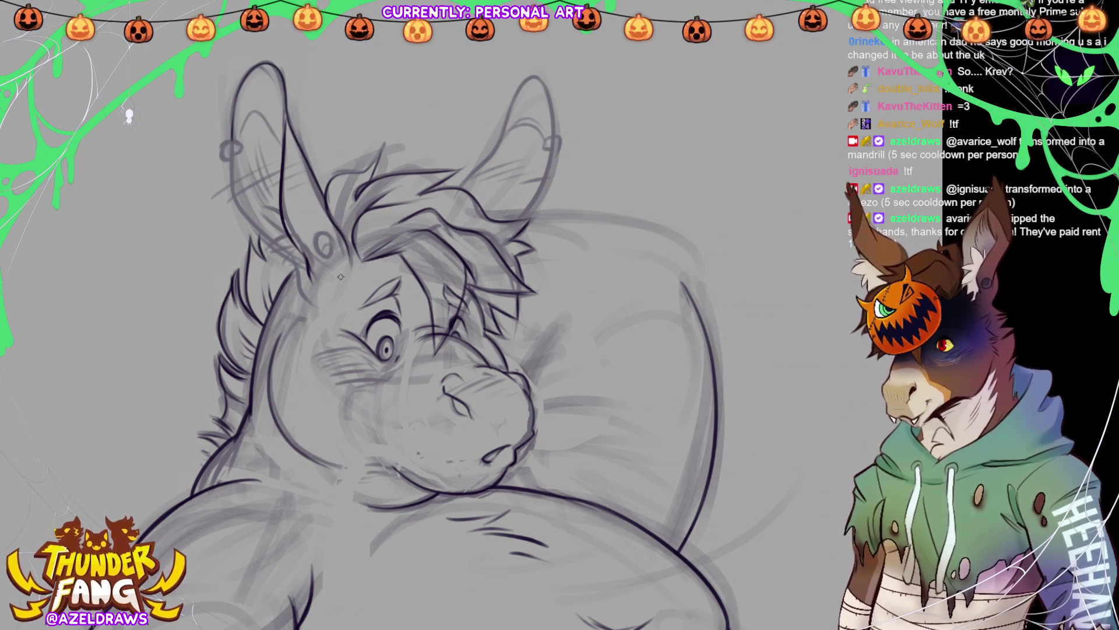
pyautogui.hotkey('ctrl', 'z')
pyautogui.hotkey('ctrl', 'z')
pyautogui.moveTo(294, 149)
pyautogui.mouseDown()
pyautogui.moveTo(289, 119)
pyautogui.moveTo(351, 268)
pyautogui.mouseUp()
pyautogui.hotkey('ctrl', 'z')
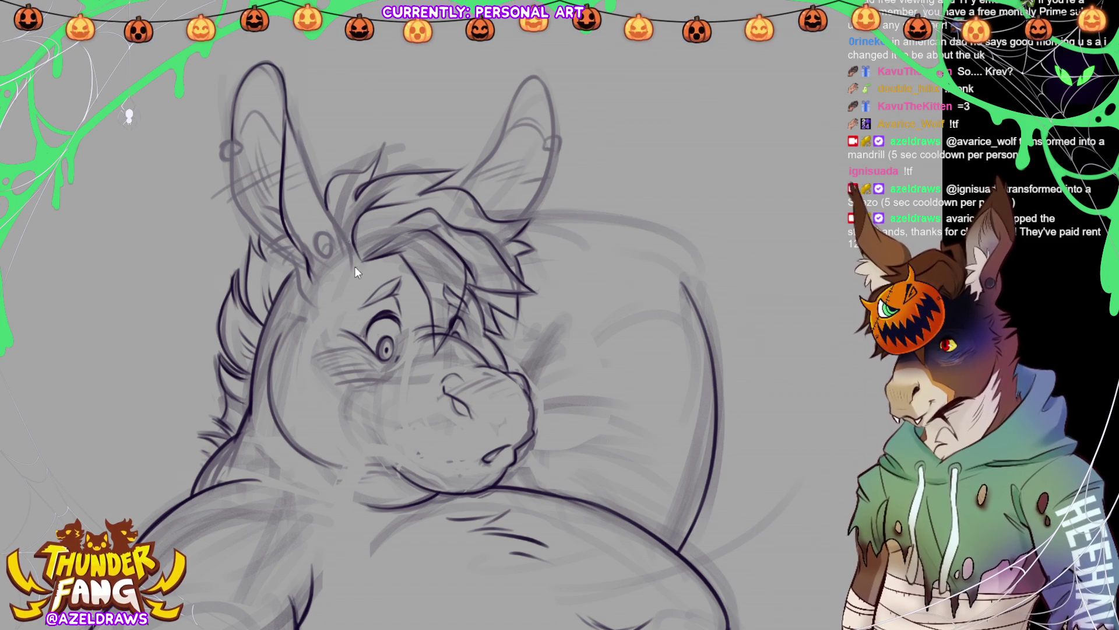
pyautogui.moveTo(290, 119)
pyautogui.mouseDown()
pyautogui.moveTo(344, 268)
pyautogui.moveTo(327, 227)
pyautogui.mouseUp()
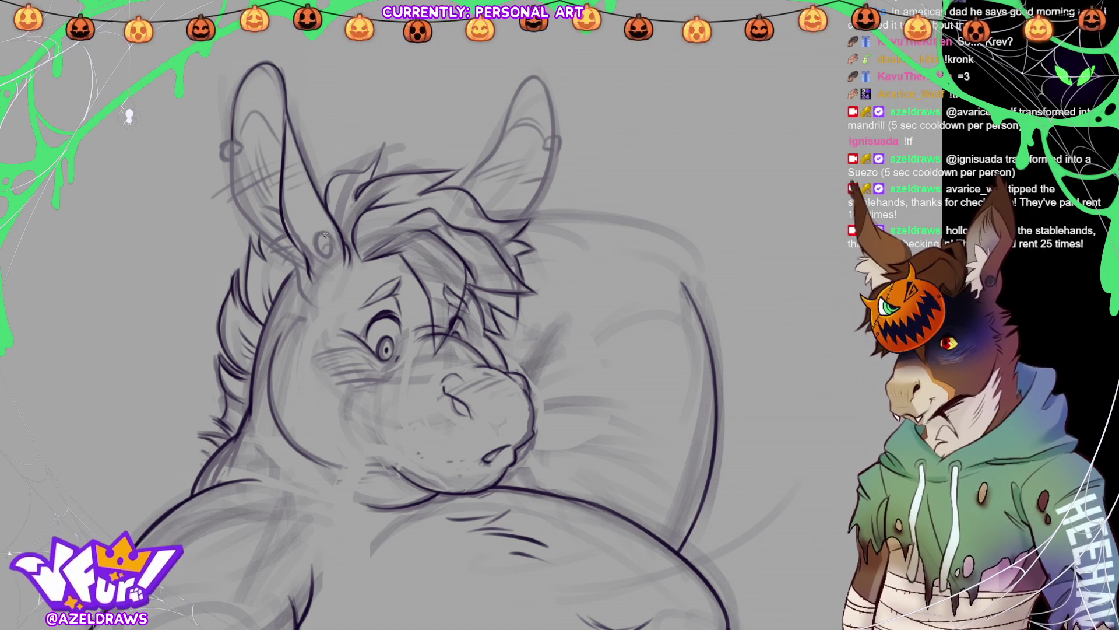
pyautogui.moveTo(330, 248); pyautogui.dragTo(312, 236)
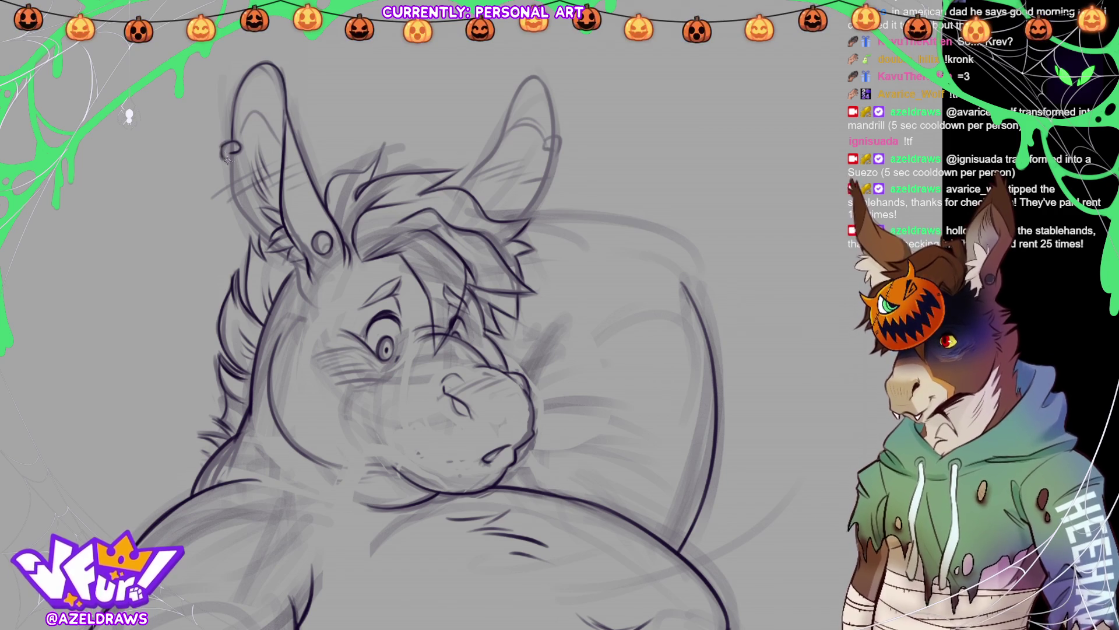
pyautogui.moveTo(231, 151); pyautogui.dragTo(297, 293)
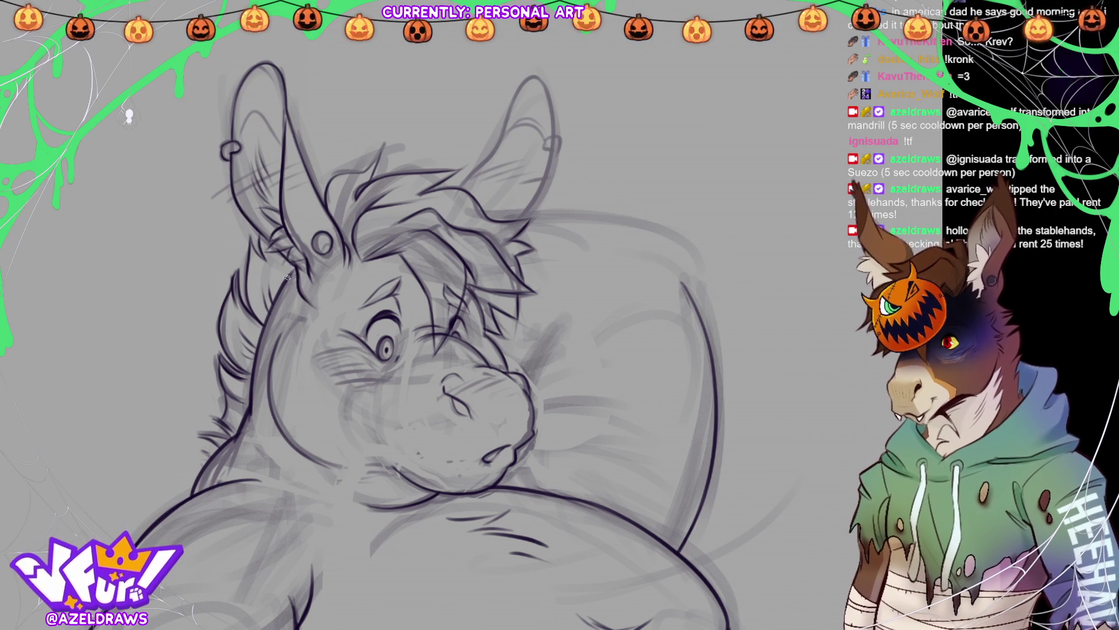
pyautogui.moveTo(231, 143); pyautogui.dragTo(295, 140)
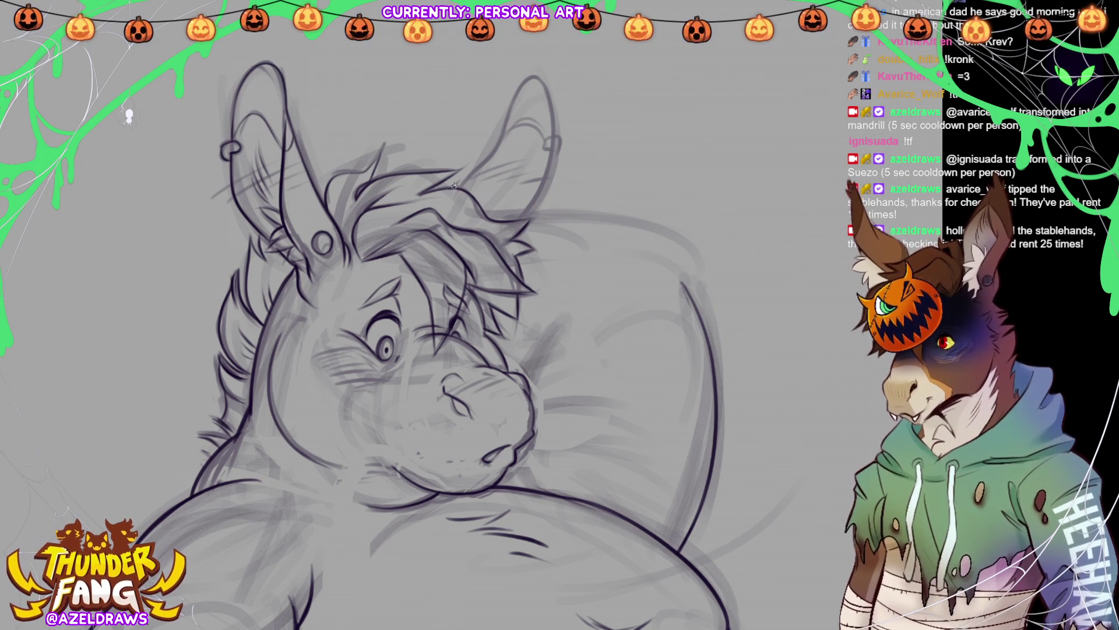
# Step: Ink the right ear's inner edge and detail, then hatch red blush beside the eye
pyautogui.moveTo(455, 189)
pyautogui.mouseDown()
pyautogui.moveTo(528, 80)
pyautogui.moveTo(560, 138)
pyautogui.moveTo(530, 209)
pyautogui.mouseUp()
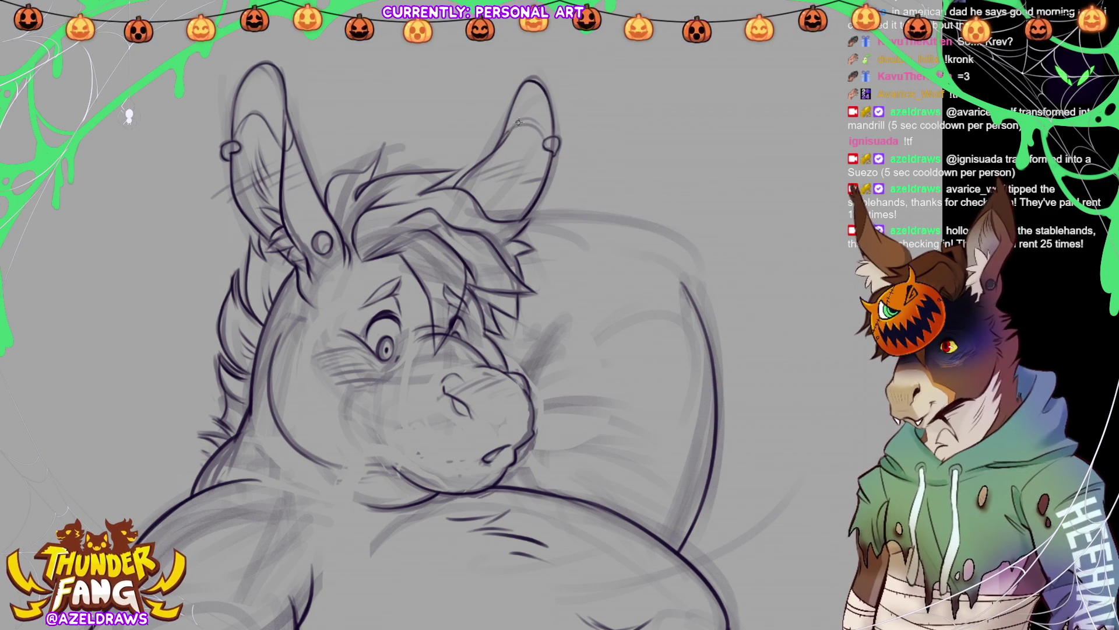
pyautogui.moveTo(518, 122); pyautogui.dragTo(547, 149)
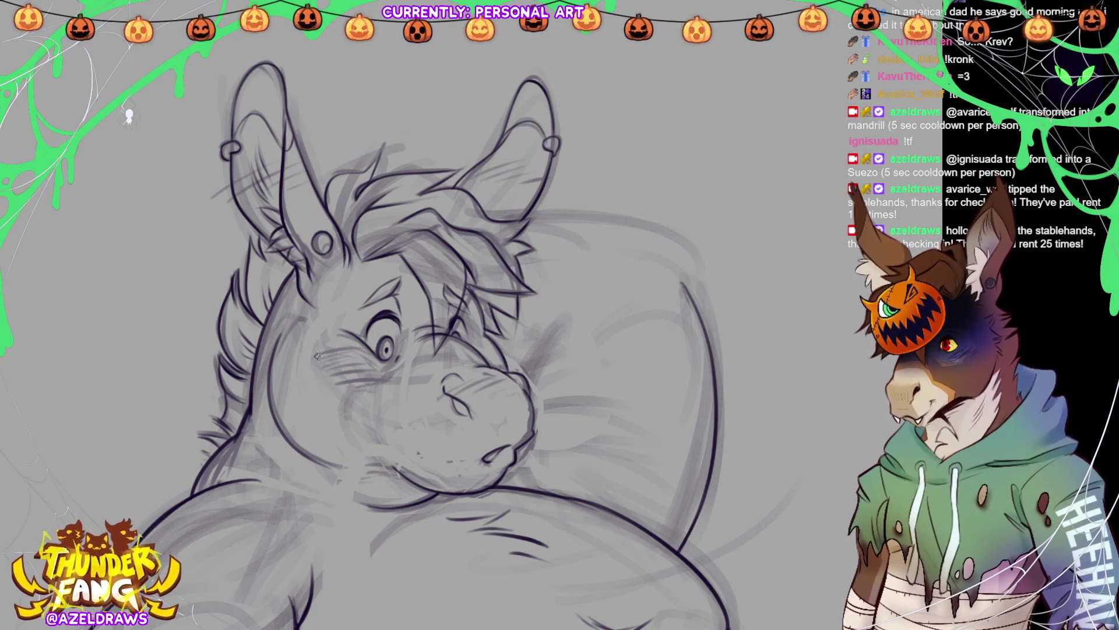
pyautogui.moveTo(366, 344)
pyautogui.mouseDown()
pyautogui.moveTo(320, 358)
pyautogui.moveTo(350, 374)
pyautogui.moveTo(522, 383)
pyautogui.moveTo(530, 394)
pyautogui.mouseUp()
# Step: Redo the red muzzle hatching, then hatch blush on the left ear, right ear and cheek
pyautogui.hotkey('ctrl', 'z')
pyautogui.hotkey('ctrl', 'z')
pyautogui.hotkey('ctrl', 'z')
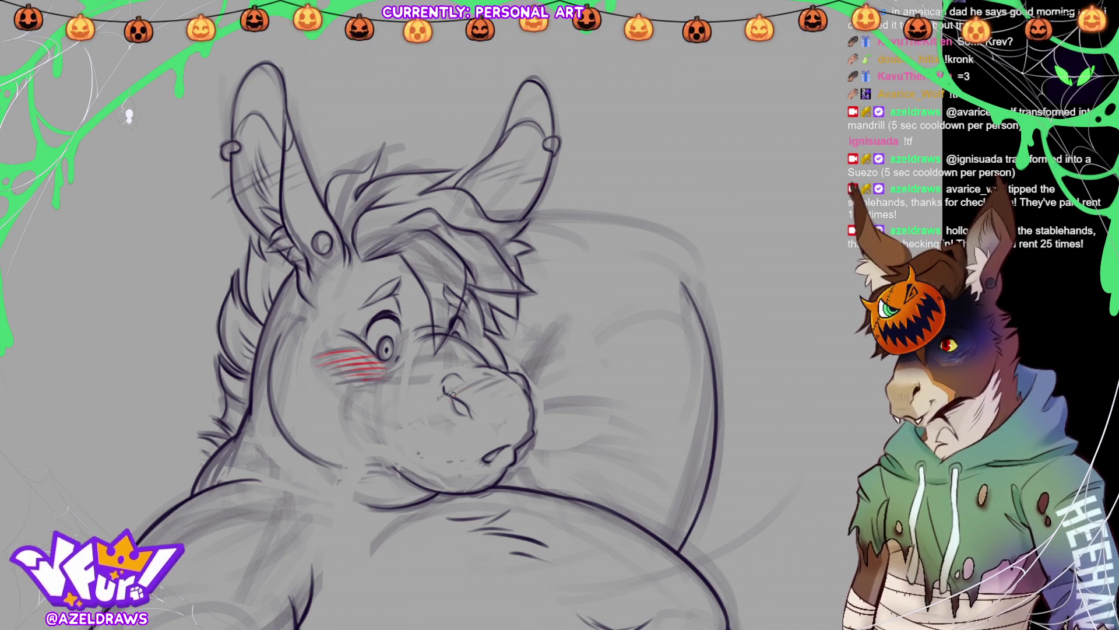
pyautogui.moveTo(466, 398); pyautogui.dragTo(513, 387)
pyautogui.moveTo(498, 398); pyautogui.dragTo(524, 390)
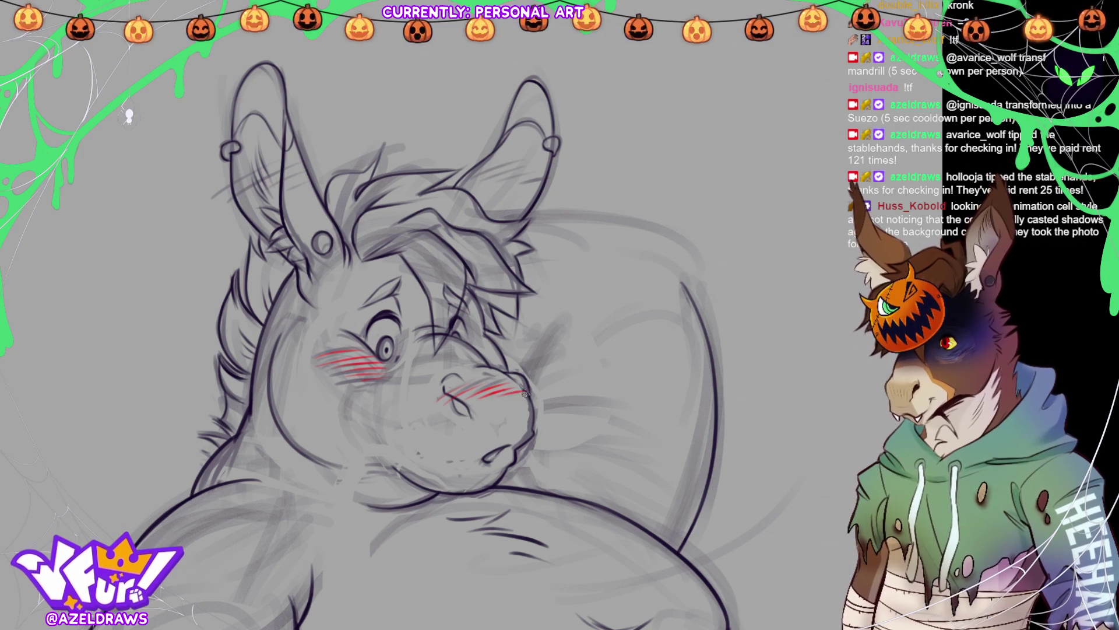
pyautogui.moveTo(215, 202)
pyautogui.mouseDown()
pyautogui.moveTo(252, 174)
pyautogui.moveTo(299, 170)
pyautogui.mouseUp()
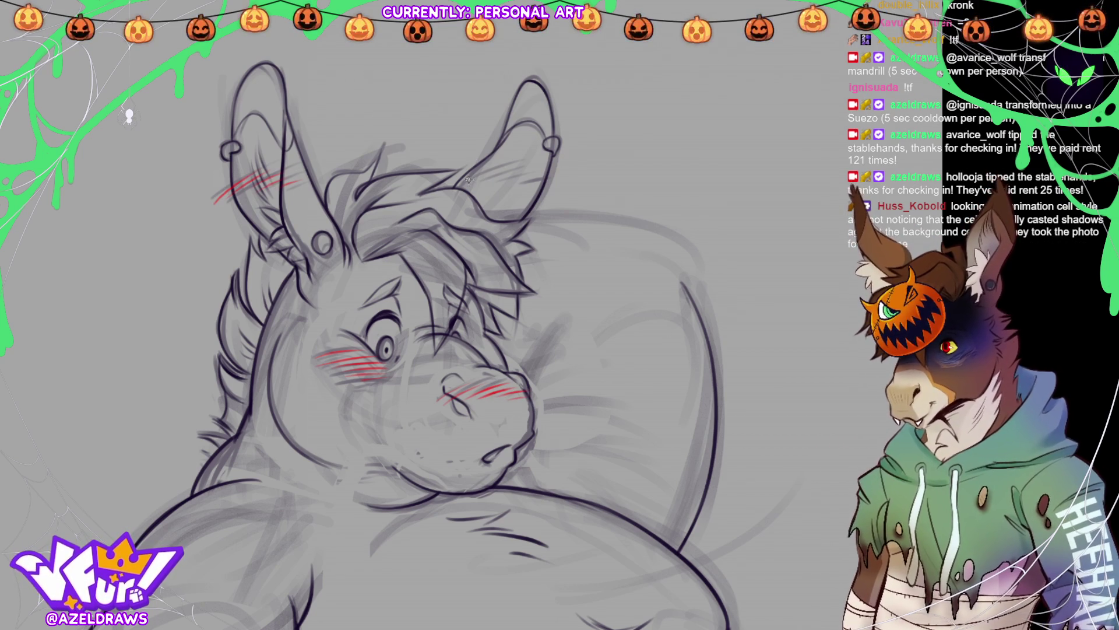
pyautogui.moveTo(468, 180)
pyautogui.mouseDown()
pyautogui.moveTo(505, 169)
pyautogui.moveTo(539, 178)
pyautogui.mouseUp()
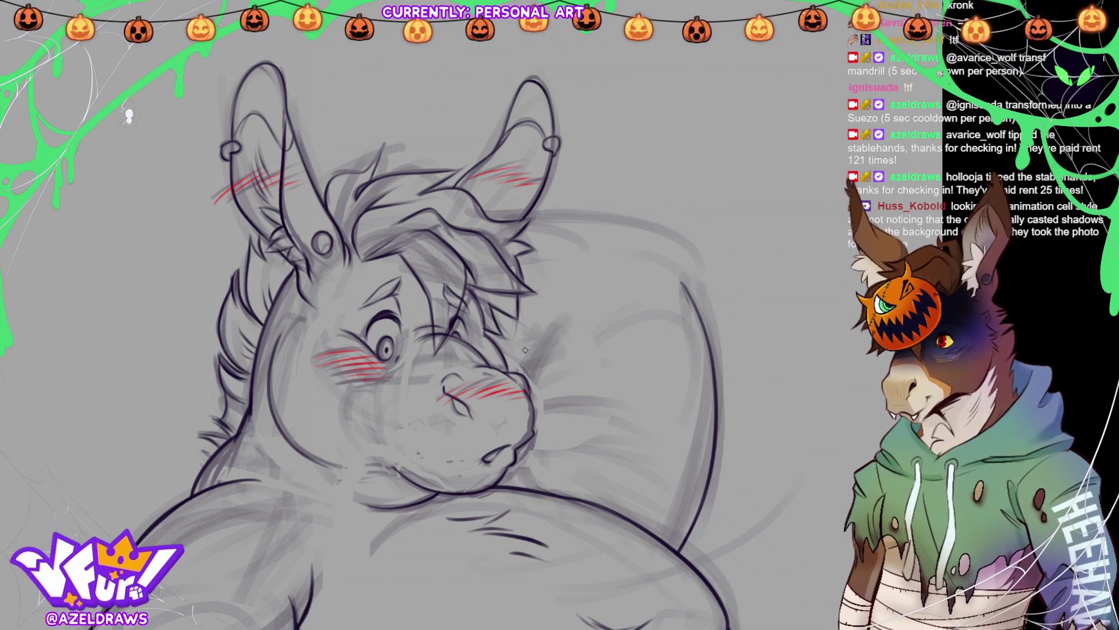
pyautogui.moveTo(463, 353)
pyautogui.mouseDown()
pyautogui.moveTo(504, 337)
pyautogui.moveTo(493, 337)
pyautogui.moveTo(512, 343)
pyautogui.moveTo(480, 349)
pyautogui.moveTo(508, 349)
pyautogui.mouseUp()
# Step: Fit the whole donkey drawing in the window
pyautogui.hotkey('ctrl', '0')
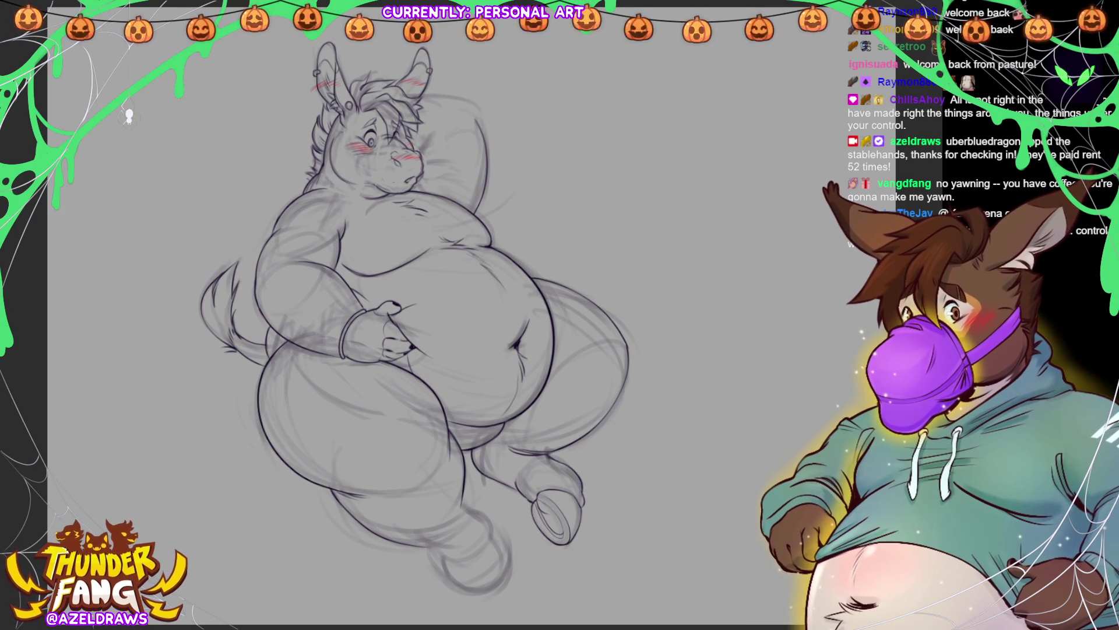
# Step: Zoom in, eyedrop the black ink colour, and rotate the canvas counter-clockwise
pyautogui.scroll(5, 356, 78)
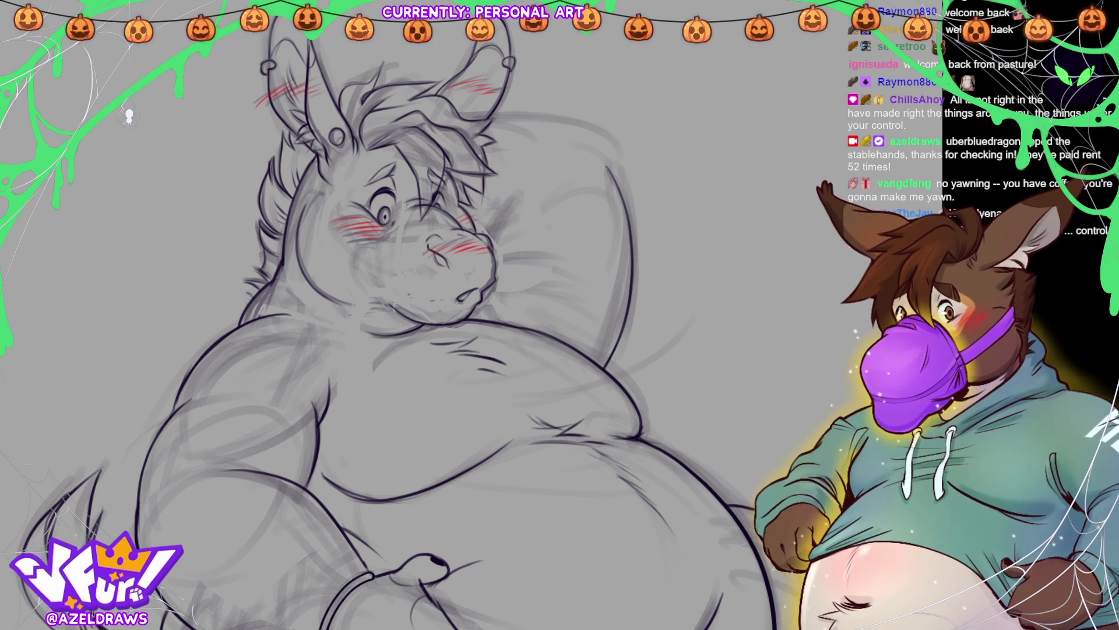
pyautogui.keyDown('alt'); pyautogui.click(283, 257); pyautogui.keyUp('alt')
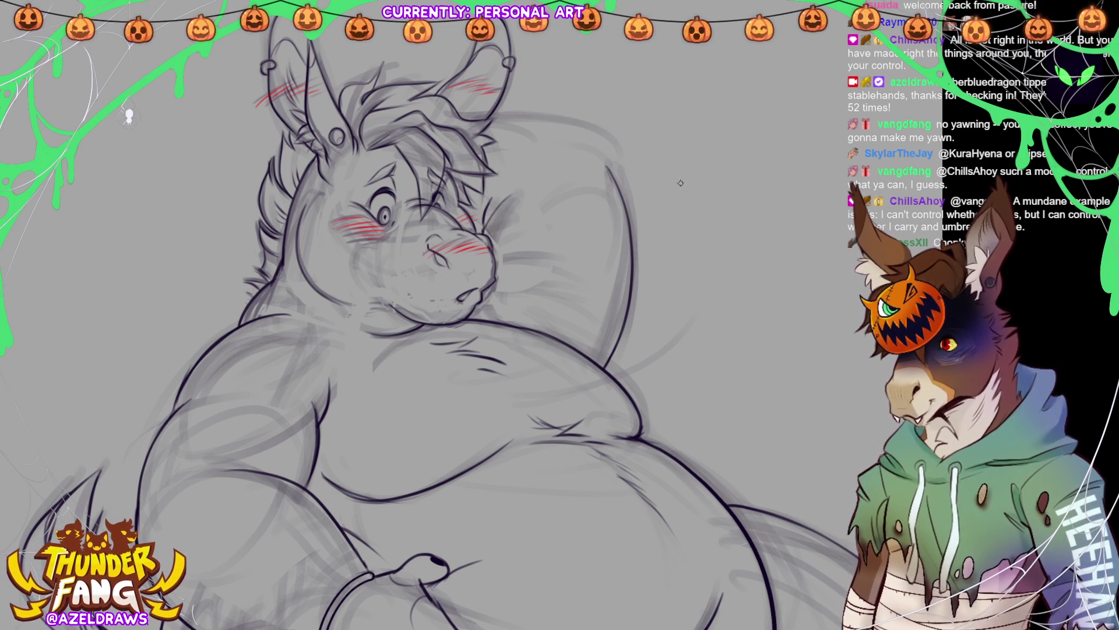
pyautogui.moveTo(506, 124)
pyautogui.mouseDown()
pyautogui.moveTo(373, 146)
pyautogui.moveTo(458, 111)
pyautogui.moveTo(504, 123)
pyautogui.mouseUp()
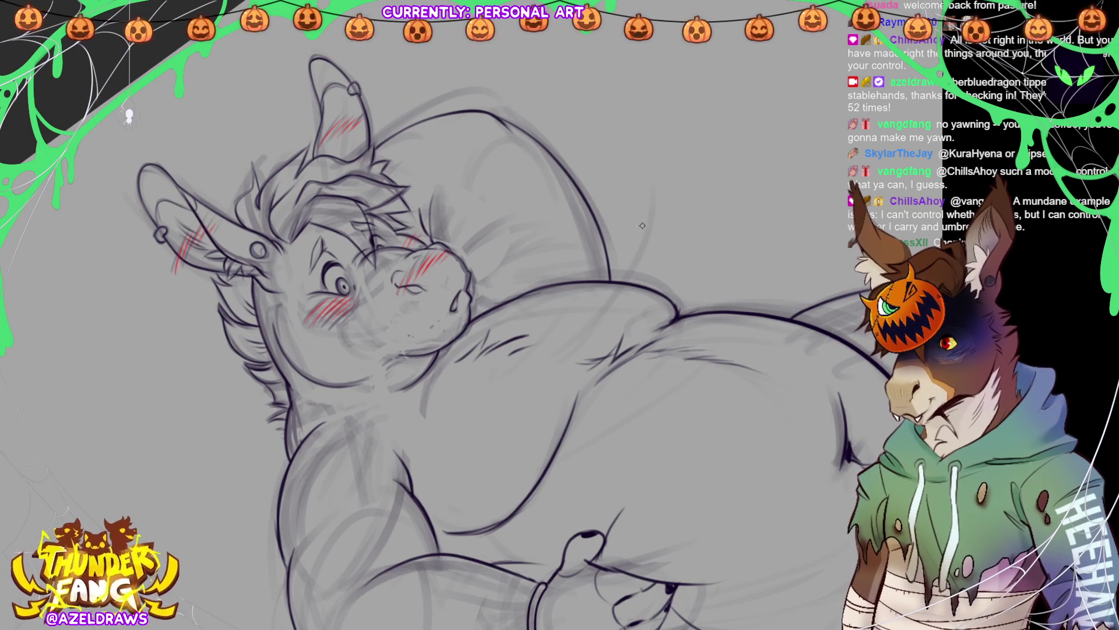
# Step: Fit the canvas to the window, reset rotation to upright, then zoom in
pyautogui.hotkey('ctrl', '0')
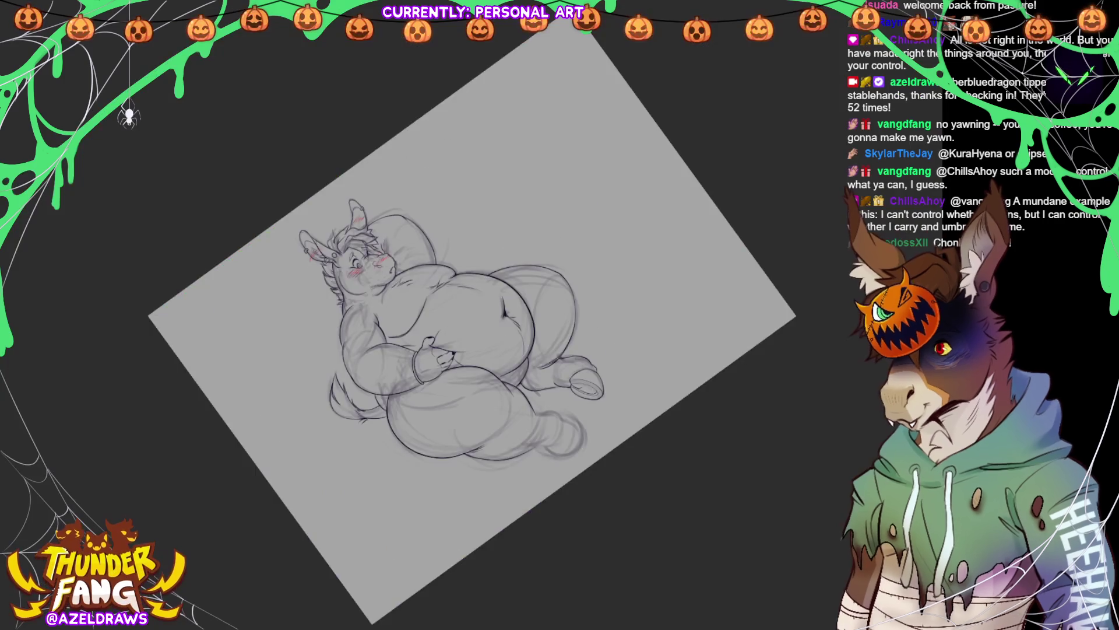
pyautogui.press('5')
pyautogui.hotkey('ctrl', '+')
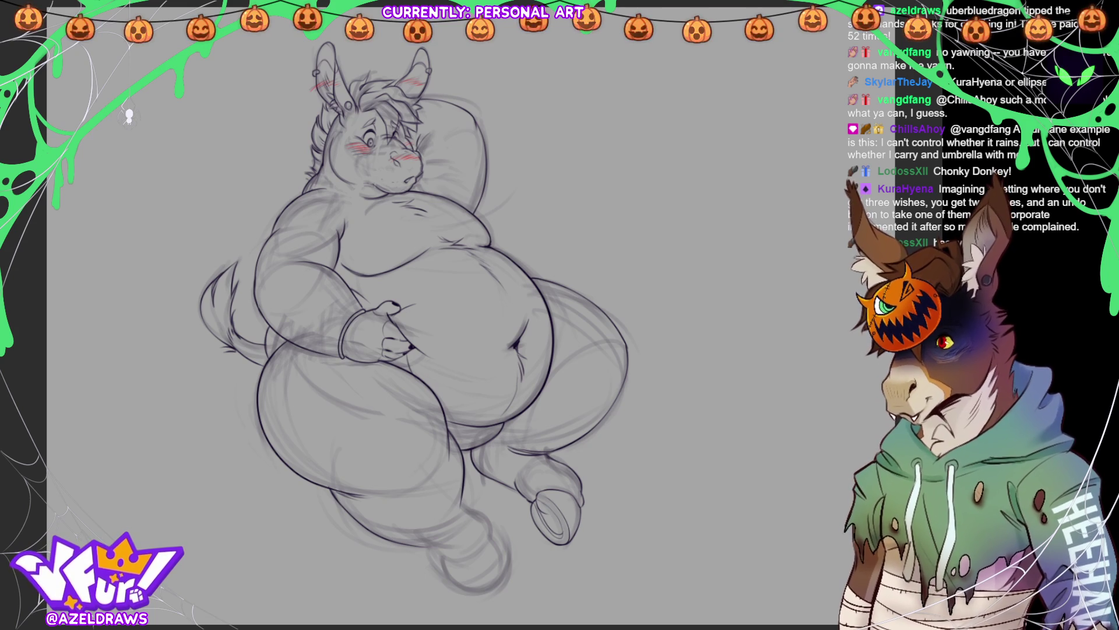
# Step: Darken the chin, neck and chest sketch lines with dark pencil strokes
pyautogui.scroll(3, 444, 178)
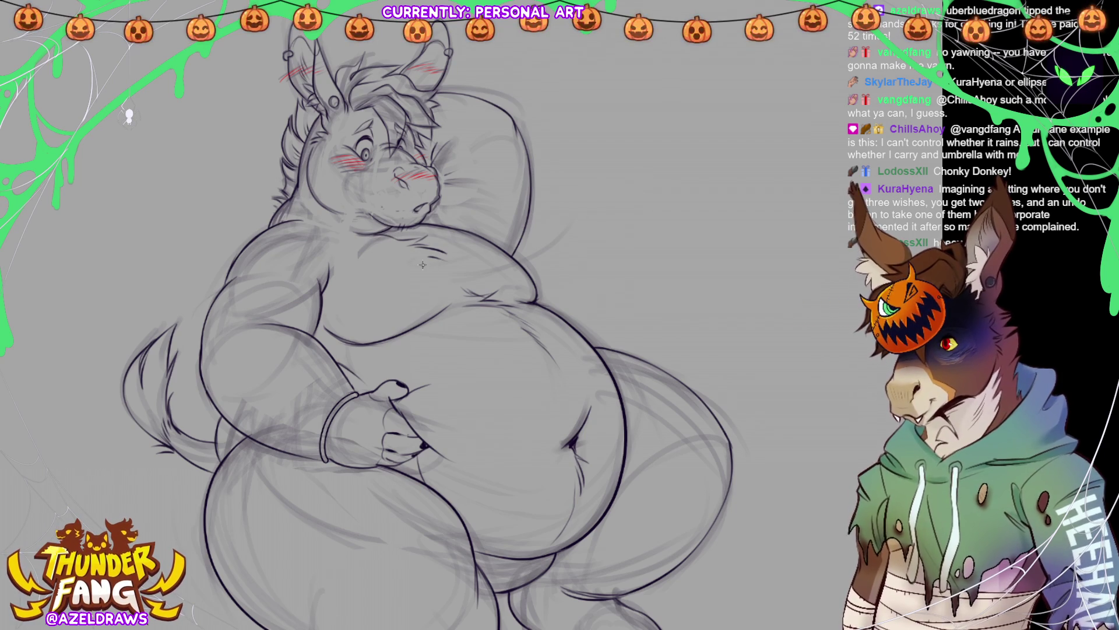
pyautogui.moveTo(372, 235)
pyautogui.mouseDown()
pyautogui.moveTo(400, 236)
pyautogui.moveTo(437, 261)
pyautogui.mouseUp()
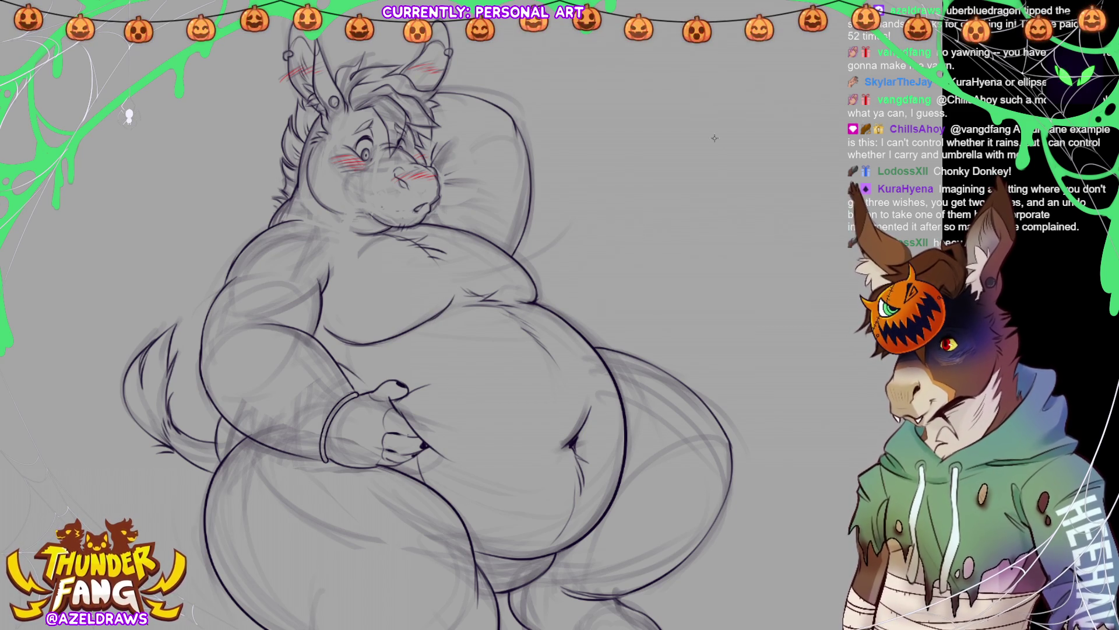
pyautogui.moveTo(350, 241); pyautogui.dragTo(394, 235)
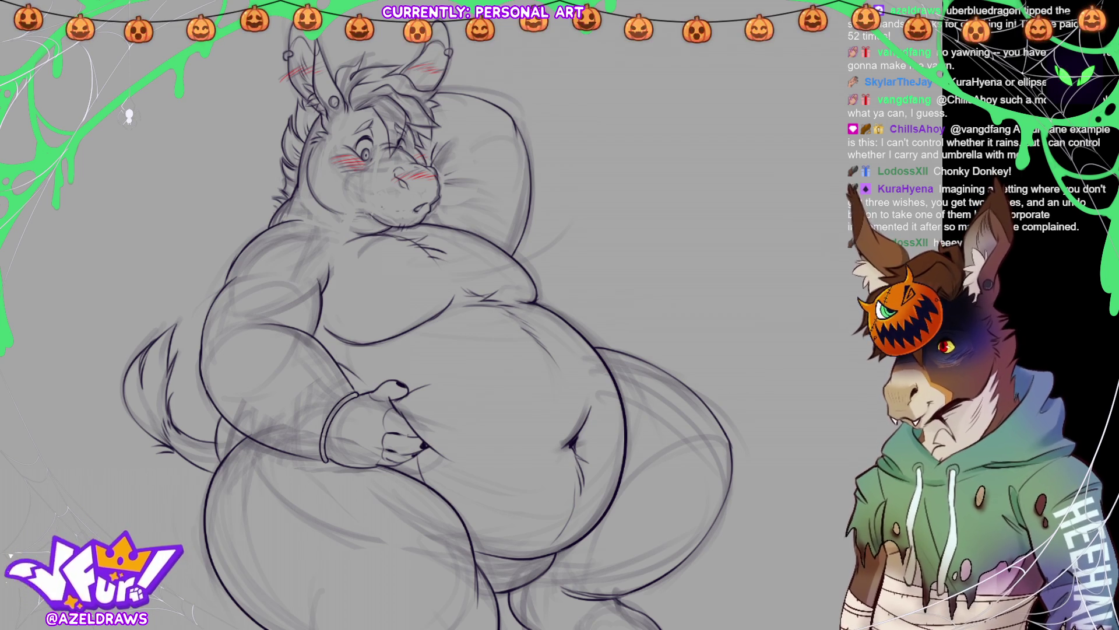
# Step: Zoom out until the entire donkey, down to its feet, fits in the window
pyautogui.scroll(-2, 376, 145)
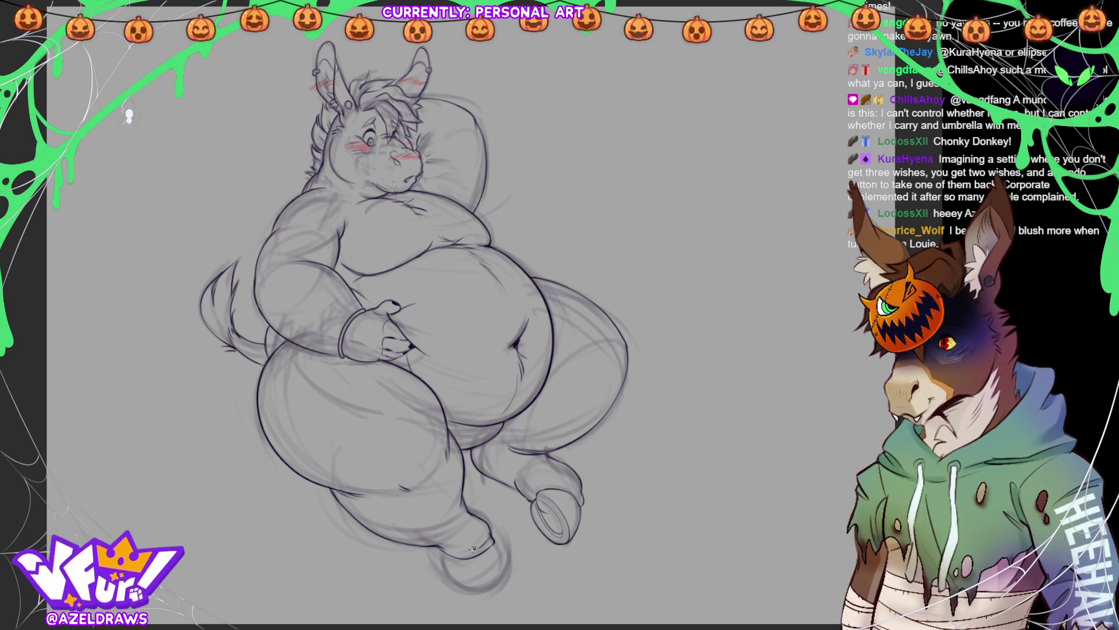
# Step: Trace darker outlines along the lower foot's bottom edge, right side and heel
pyautogui.moveTo(439, 549)
pyautogui.mouseDown()
pyautogui.moveTo(458, 578)
pyautogui.moveTo(484, 587)
pyautogui.mouseUp()
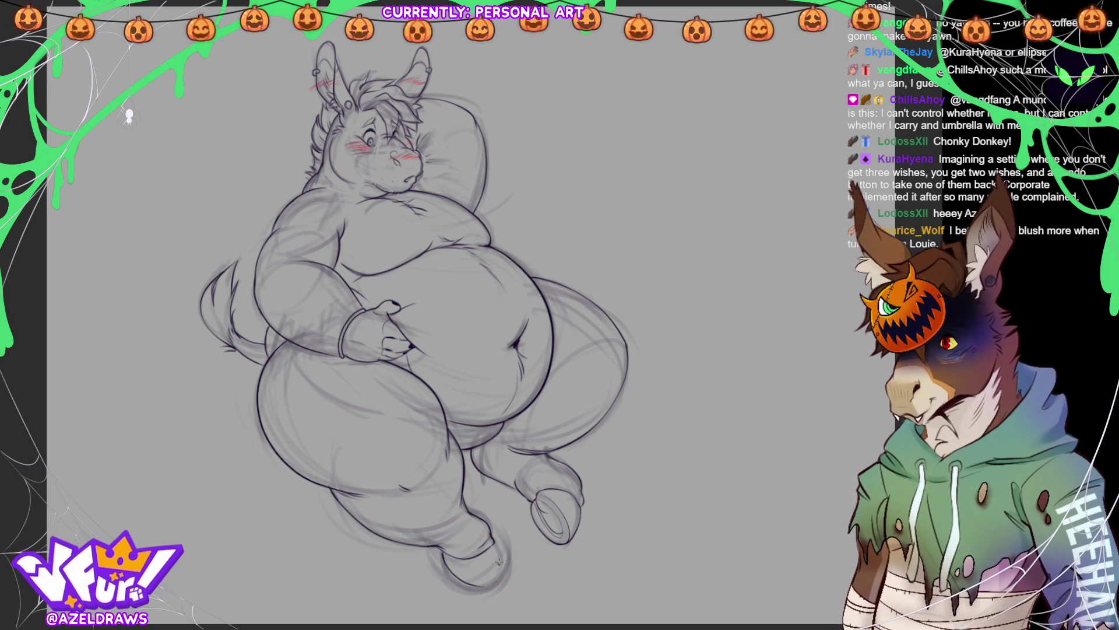
pyautogui.moveTo(493, 540)
pyautogui.mouseDown()
pyautogui.moveTo(498, 573)
pyautogui.moveTo(485, 588)
pyautogui.moveTo(502, 561)
pyautogui.moveTo(496, 573)
pyautogui.mouseUp()
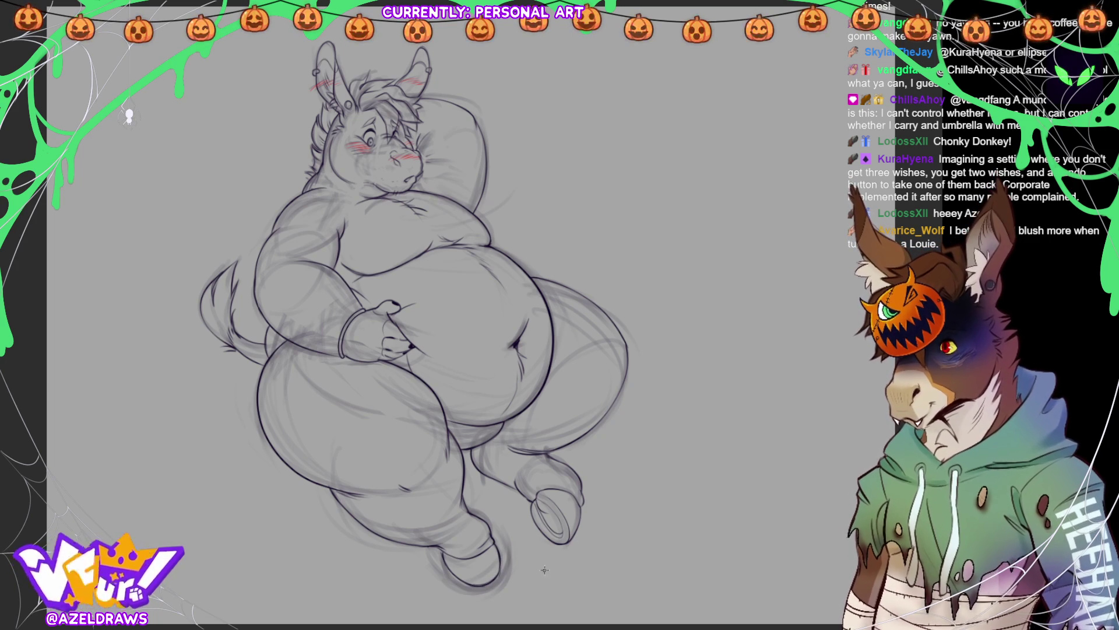
pyautogui.moveTo(531, 495); pyautogui.dragTo(539, 495)
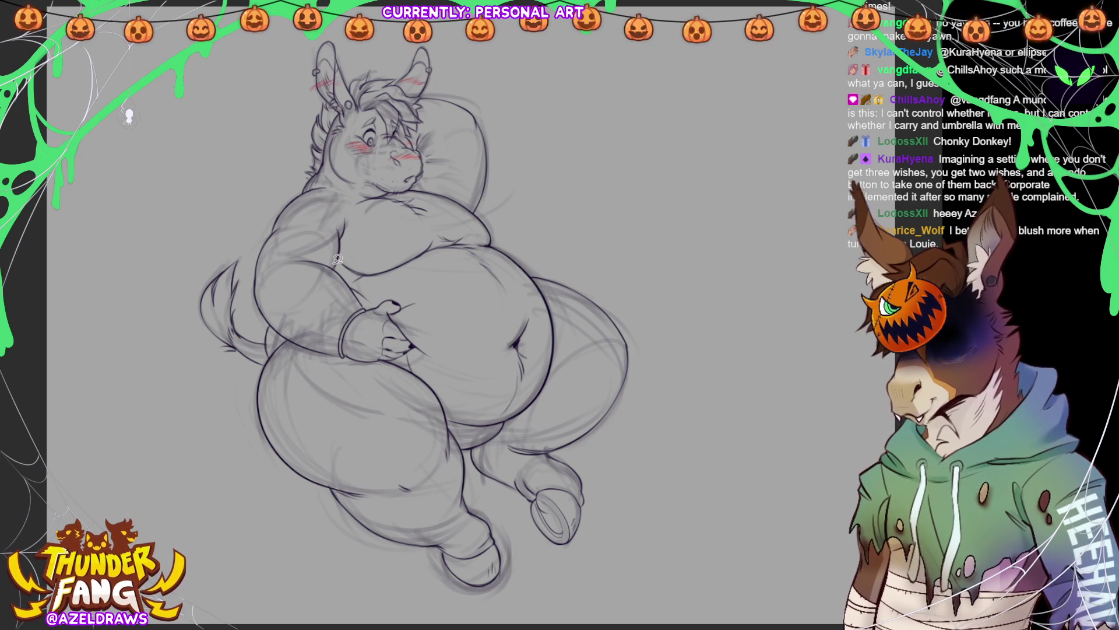
# Step: Select the arm lines beside the chest and rotate them slightly clockwise
pyautogui.moveTo(338, 264); pyautogui.dragTo(326, 261)
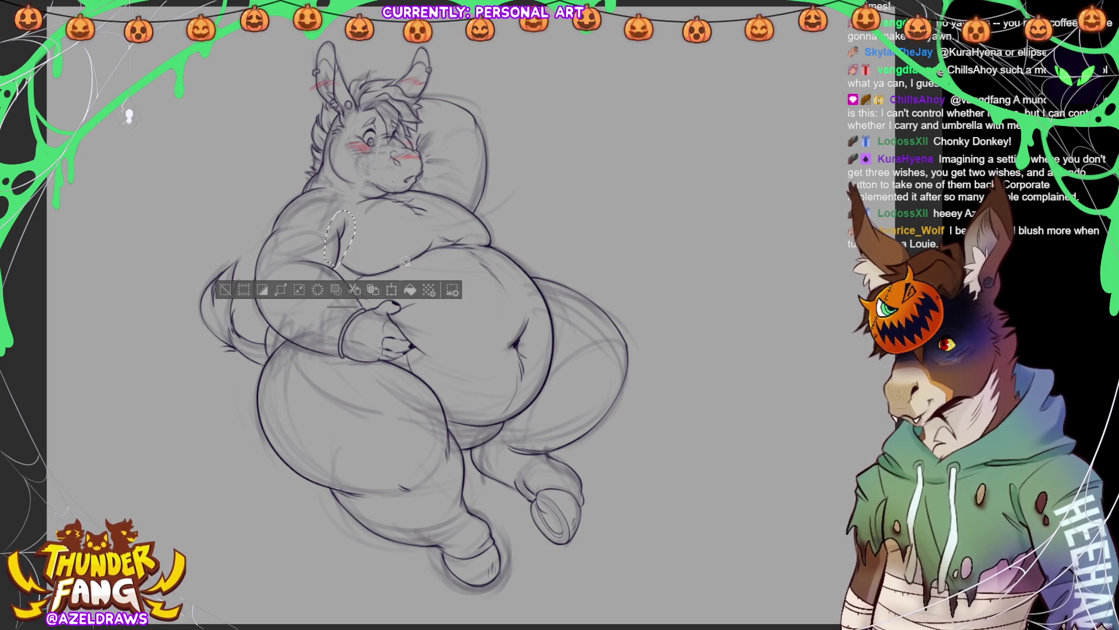
pyautogui.click(393, 292)
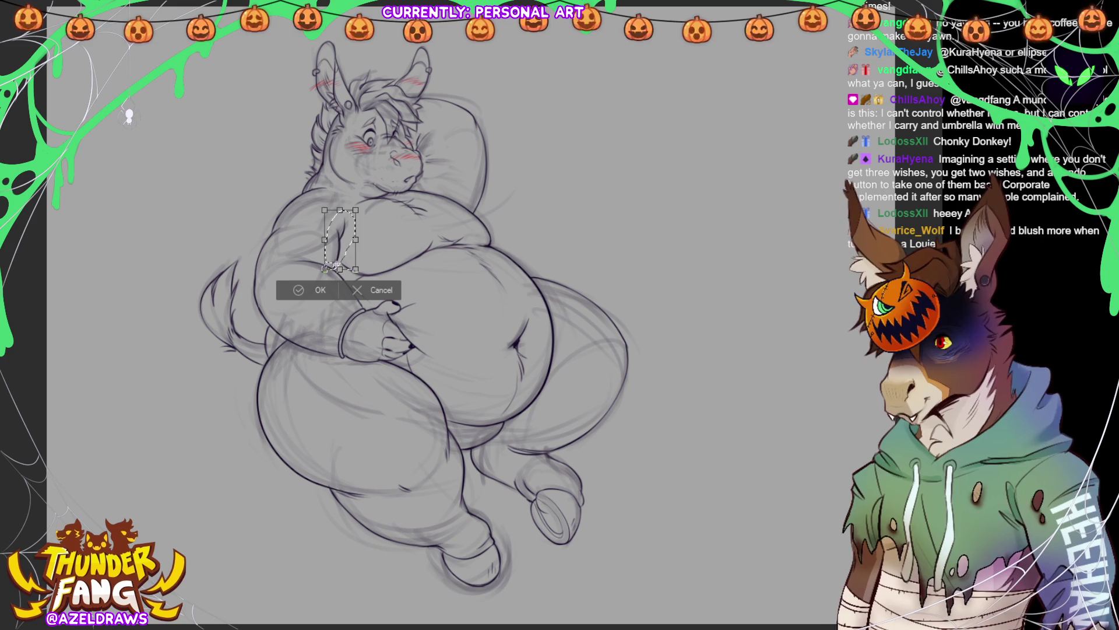
pyautogui.moveTo(381, 219)
pyautogui.mouseDown()
pyautogui.moveTo(403, 238)
pyautogui.moveTo(382, 240)
pyautogui.mouseUp()
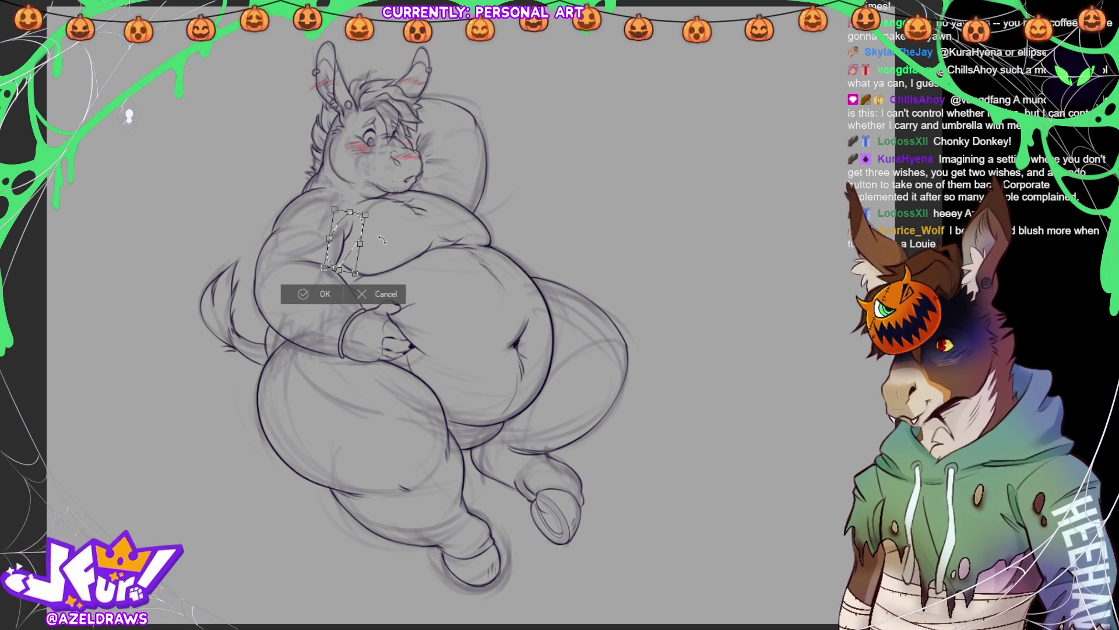
pyautogui.click(313, 294)
pyautogui.click(233, 289)
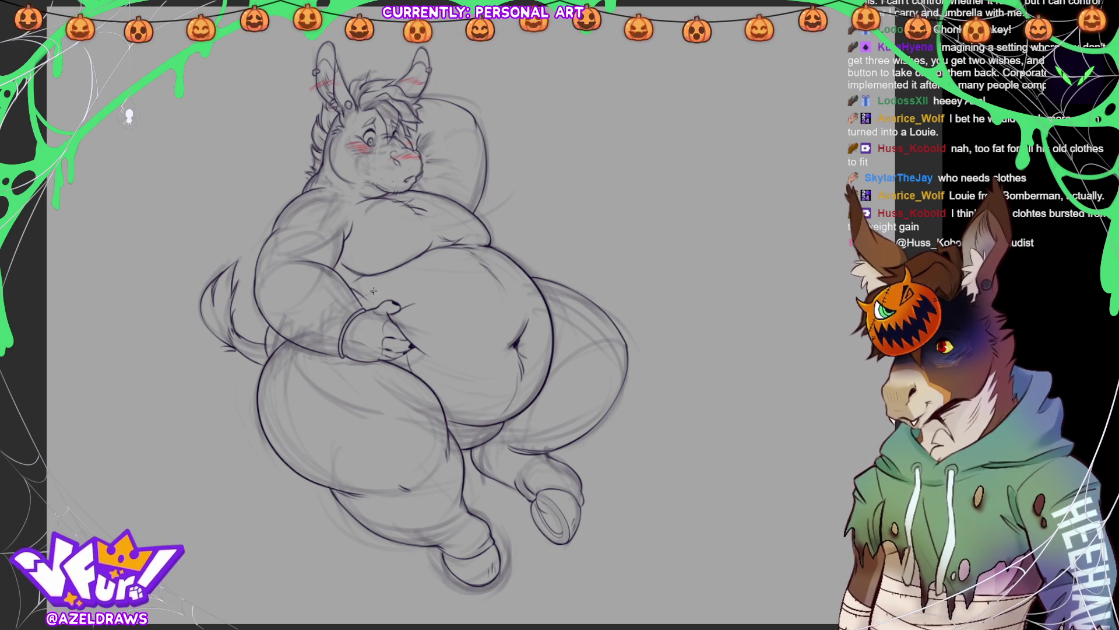
# Step: Darken the belly and upper-arm lines, then add a faint sketch stroke along the left thigh
pyautogui.moveTo(473, 263); pyautogui.dragTo(509, 261)
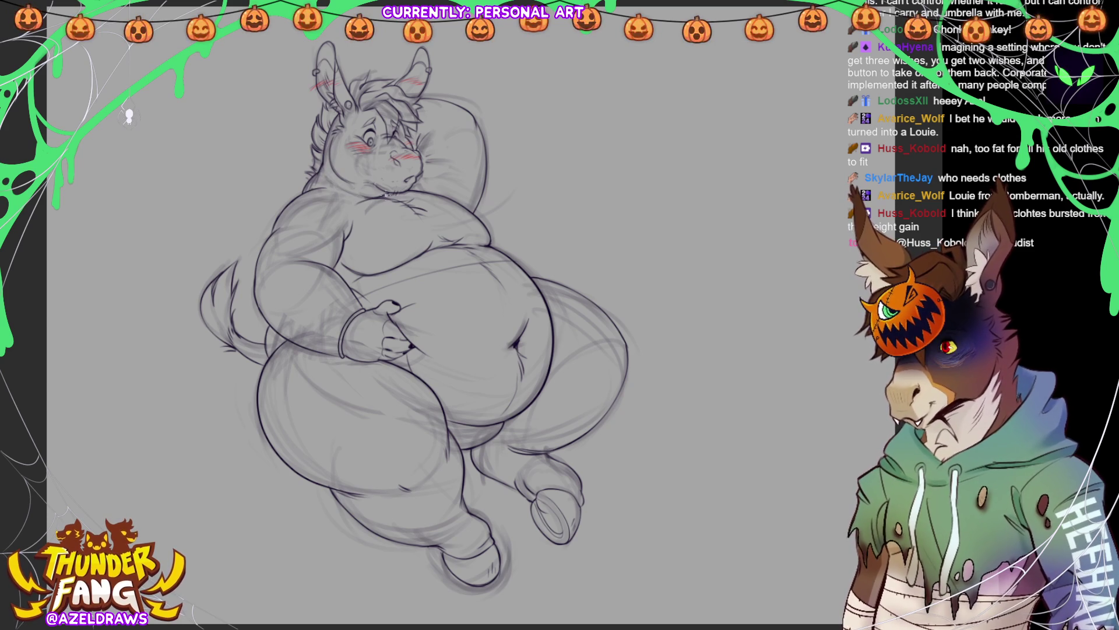
pyautogui.moveTo(281, 223)
pyautogui.mouseDown()
pyautogui.moveTo(354, 219)
pyautogui.moveTo(351, 239)
pyautogui.mouseUp()
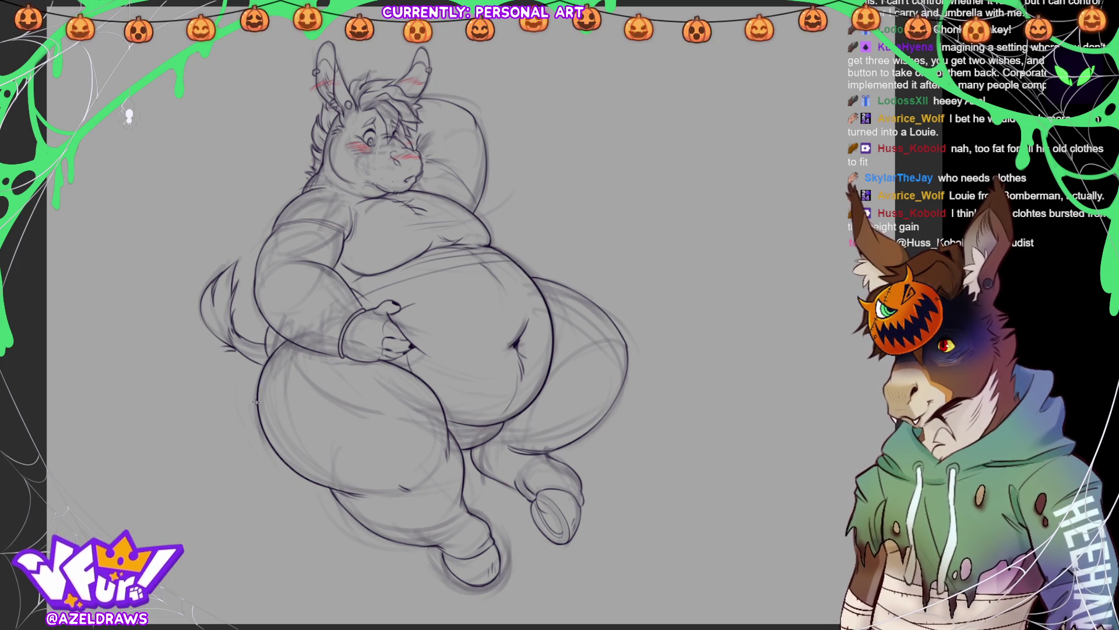
pyautogui.moveTo(256, 401); pyautogui.dragTo(312, 371)
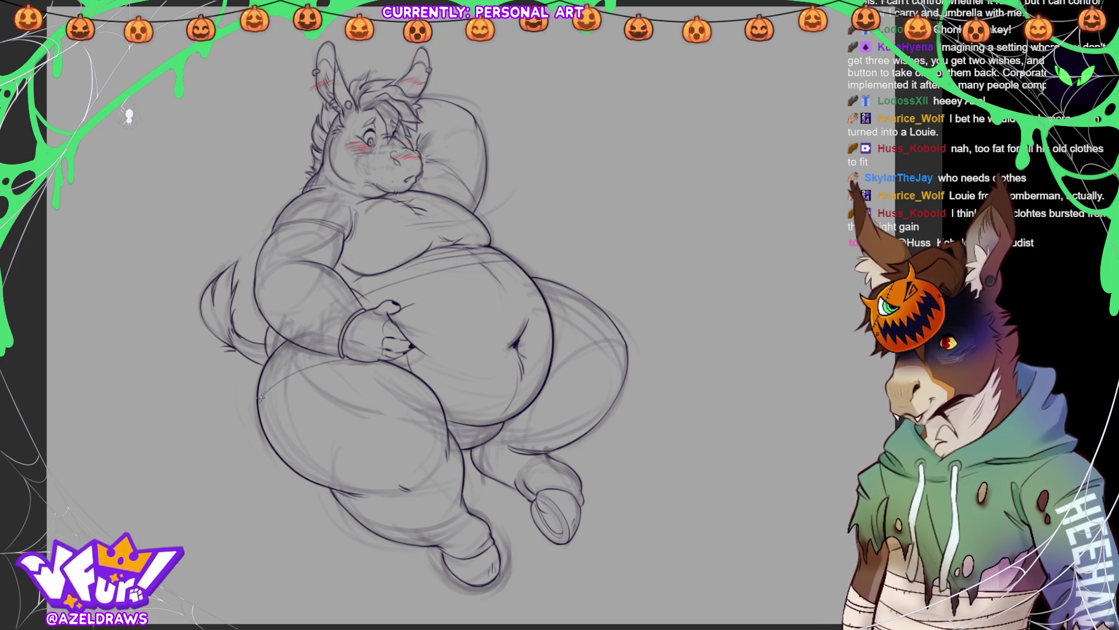
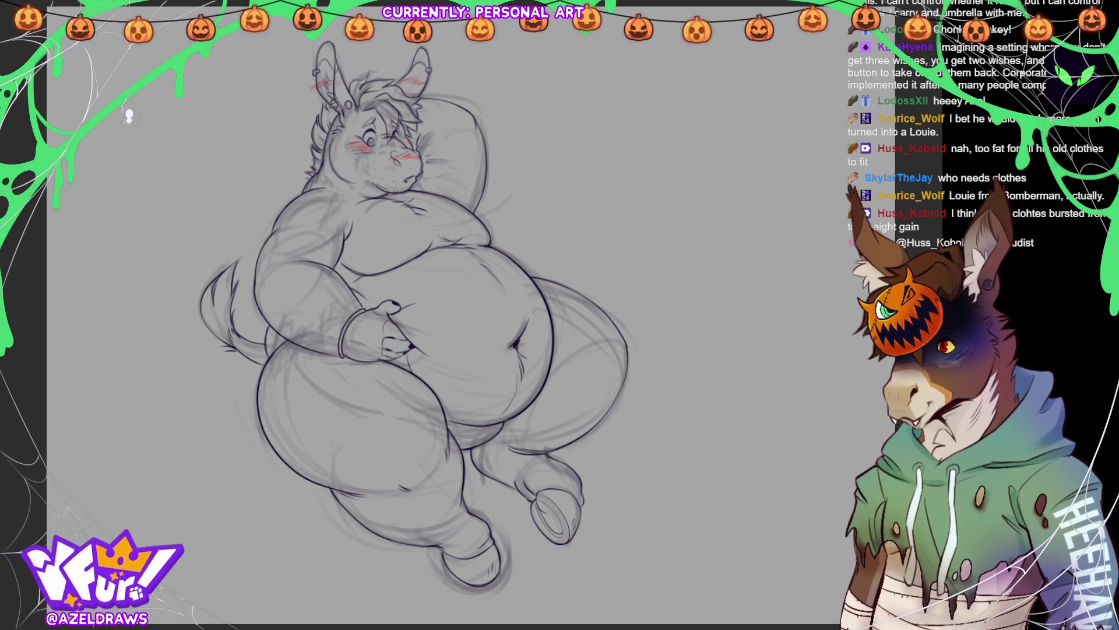
# Step: Hide the rough sketch layer so only the donkey's clean line art remains visible
pyautogui.hotkey('ctrl', 'z')
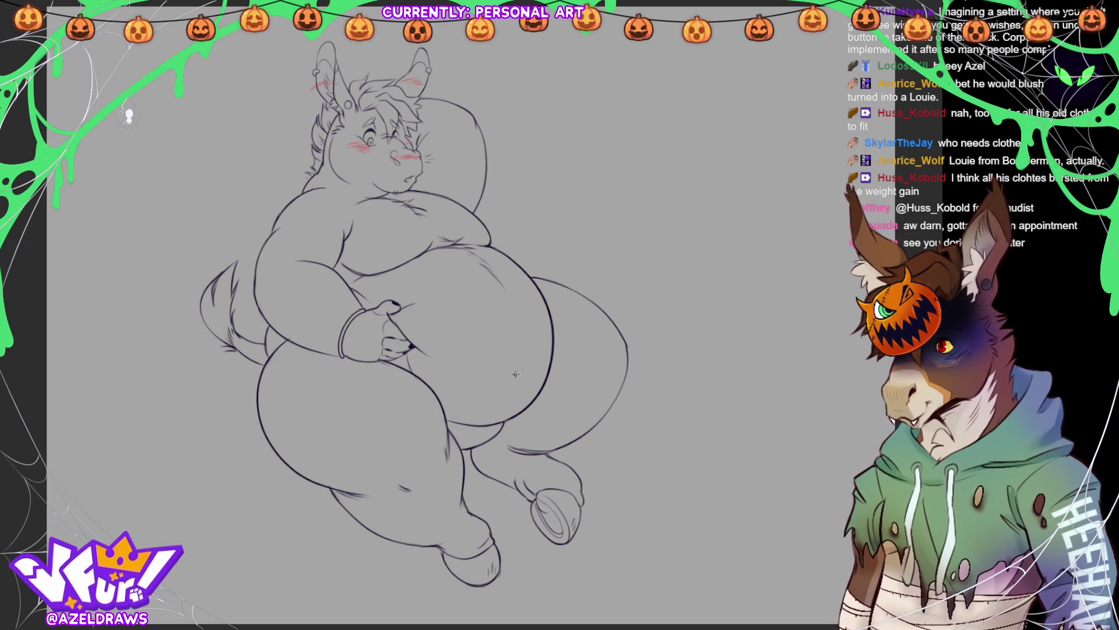
# Step: Draw the belly button and extend it into a longer curved navel line down and left
pyautogui.moveTo(529, 359); pyautogui.dragTo(517, 378)
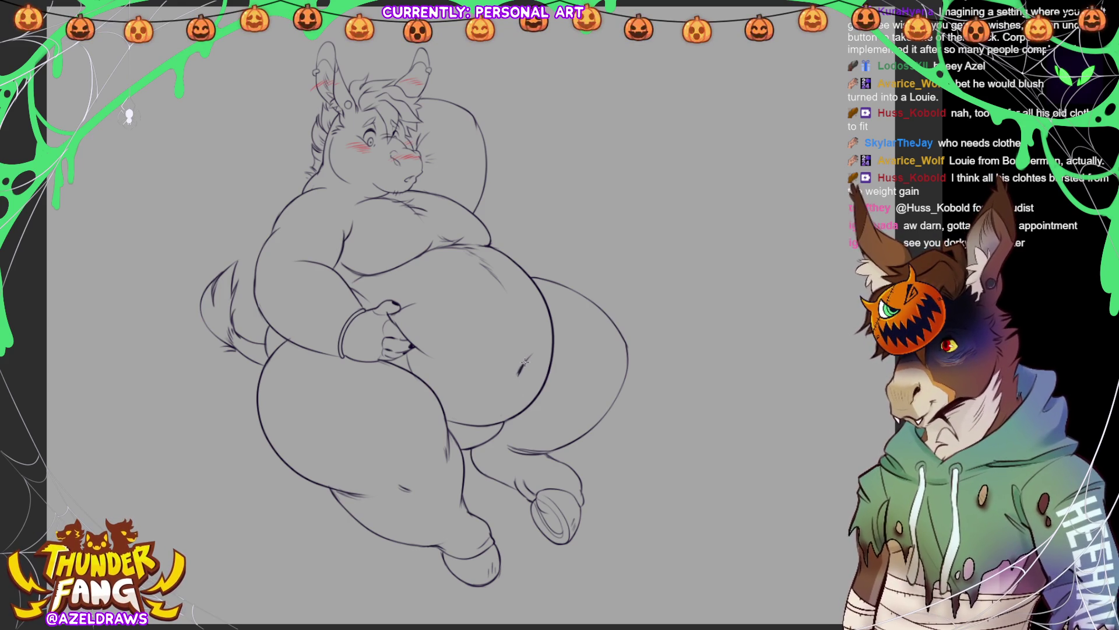
pyautogui.moveTo(522, 360); pyautogui.dragTo(519, 383)
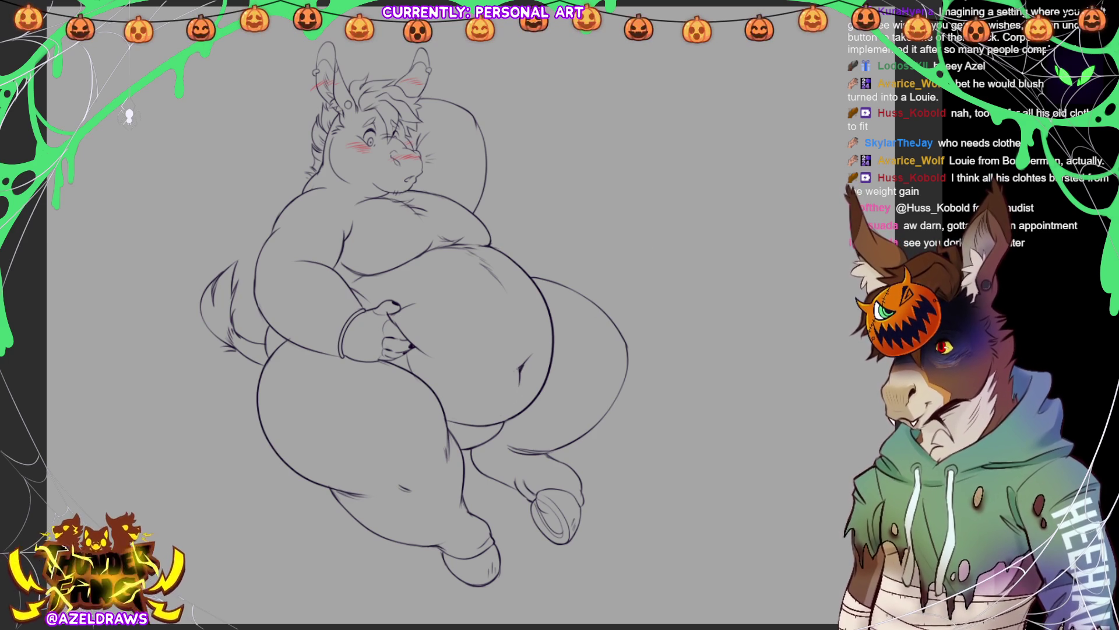
pyautogui.moveTo(528, 321); pyautogui.dragTo(505, 385)
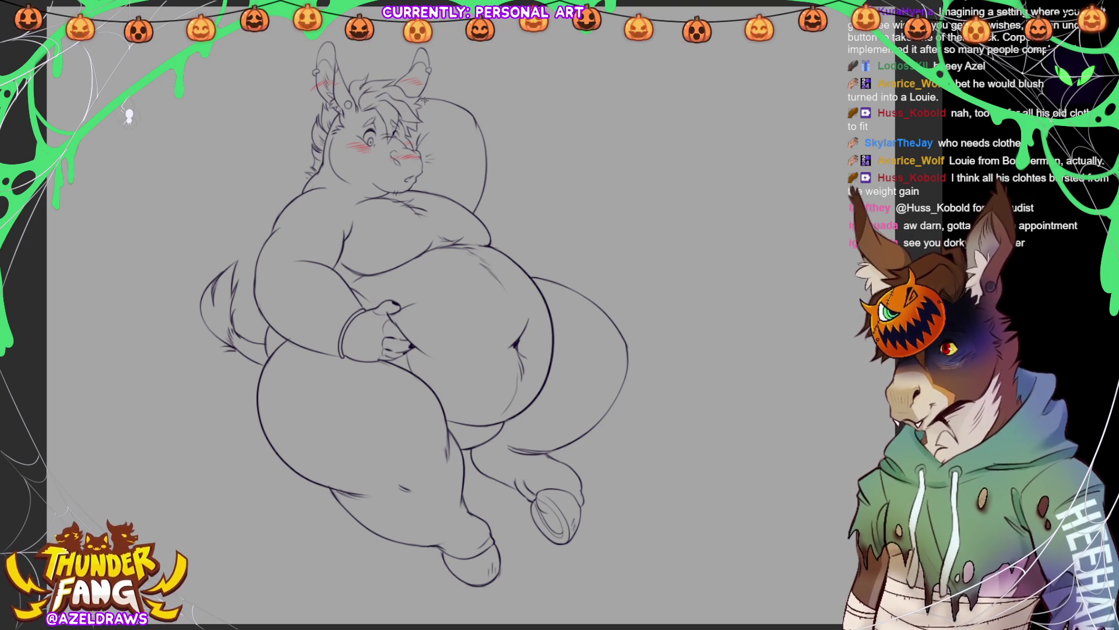
# Step: Erase the outline right of the head and redraw it with short jagged fur-tuft strokes
pyautogui.moveTo(478, 117); pyautogui.dragTo(461, 98)
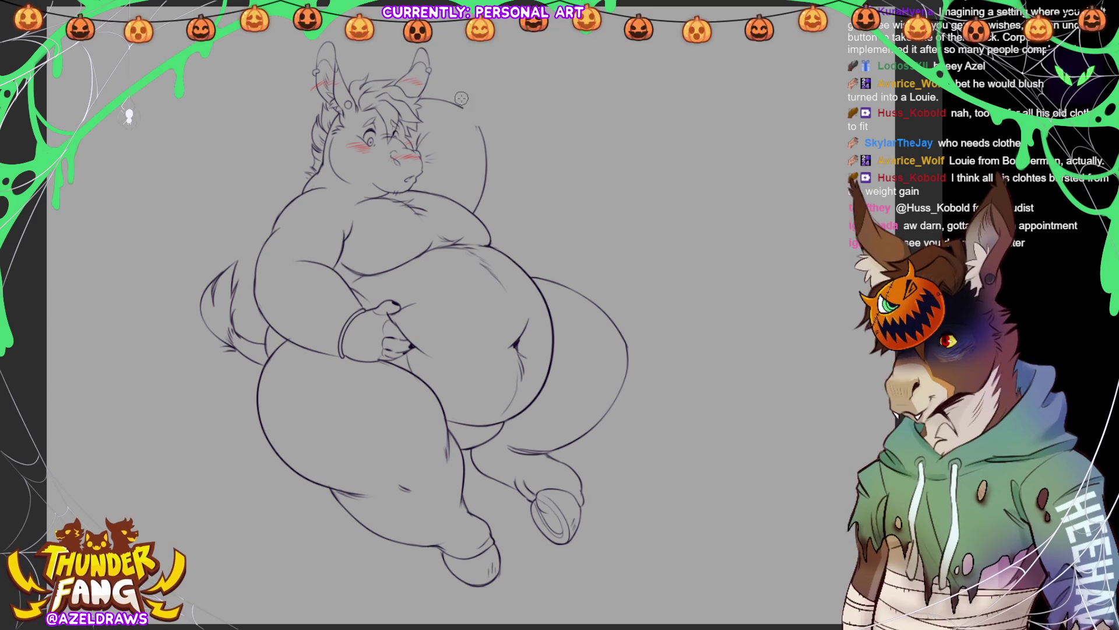
pyautogui.press('b')
pyautogui.moveTo(464, 102)
pyautogui.mouseDown()
pyautogui.moveTo(478, 132)
pyautogui.moveTo(454, 108)
pyautogui.mouseUp()
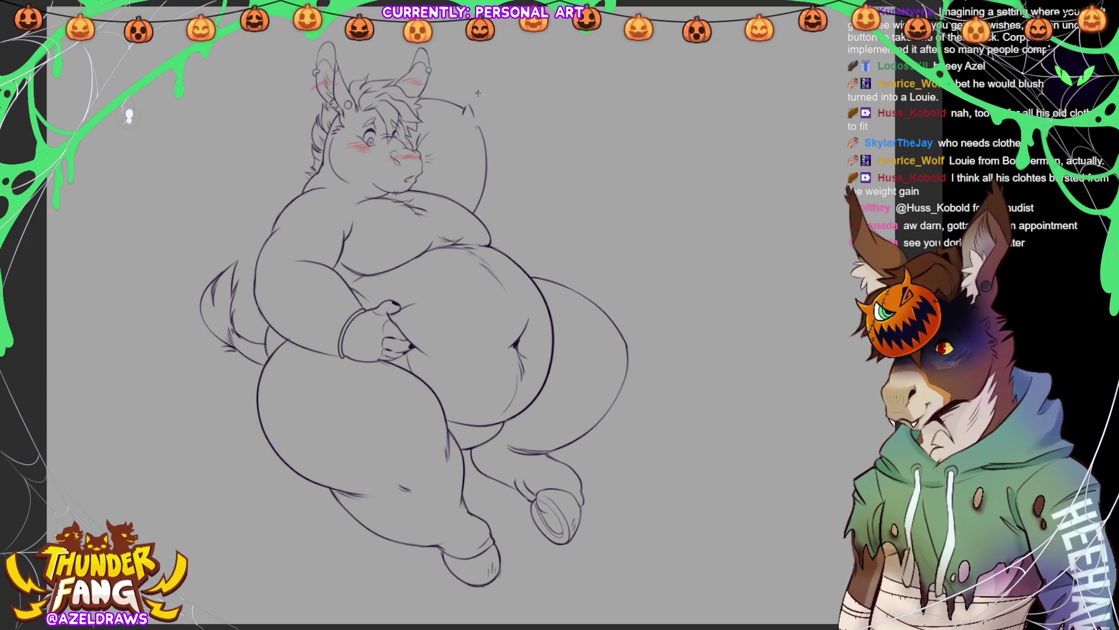
pyautogui.moveTo(475, 110); pyautogui.dragTo(469, 113)
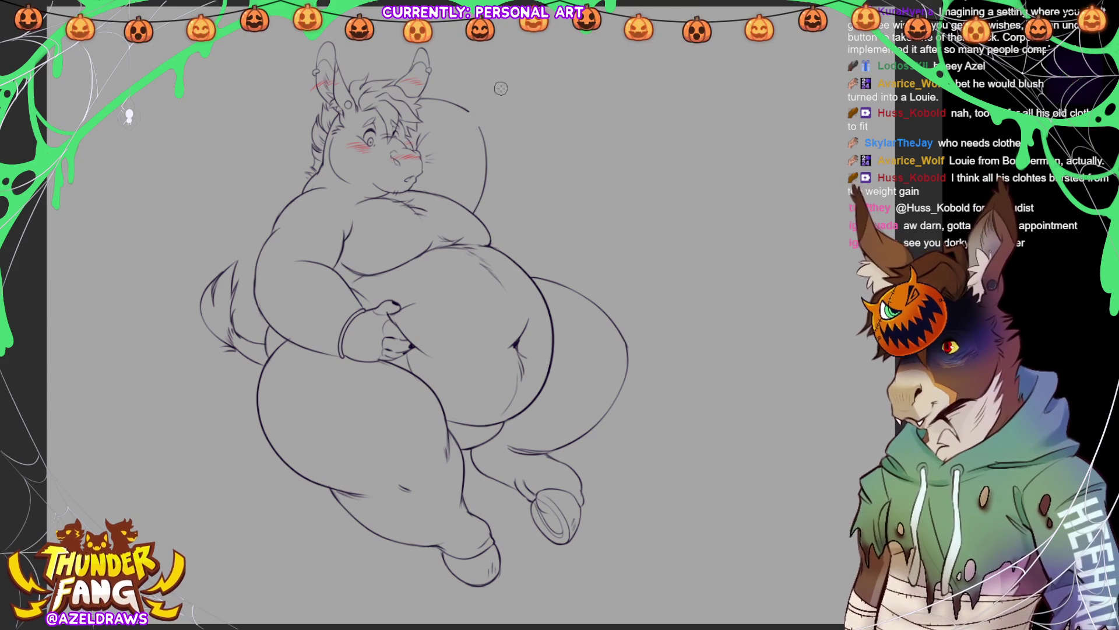
pyautogui.moveTo(480, 132); pyautogui.dragTo(470, 110)
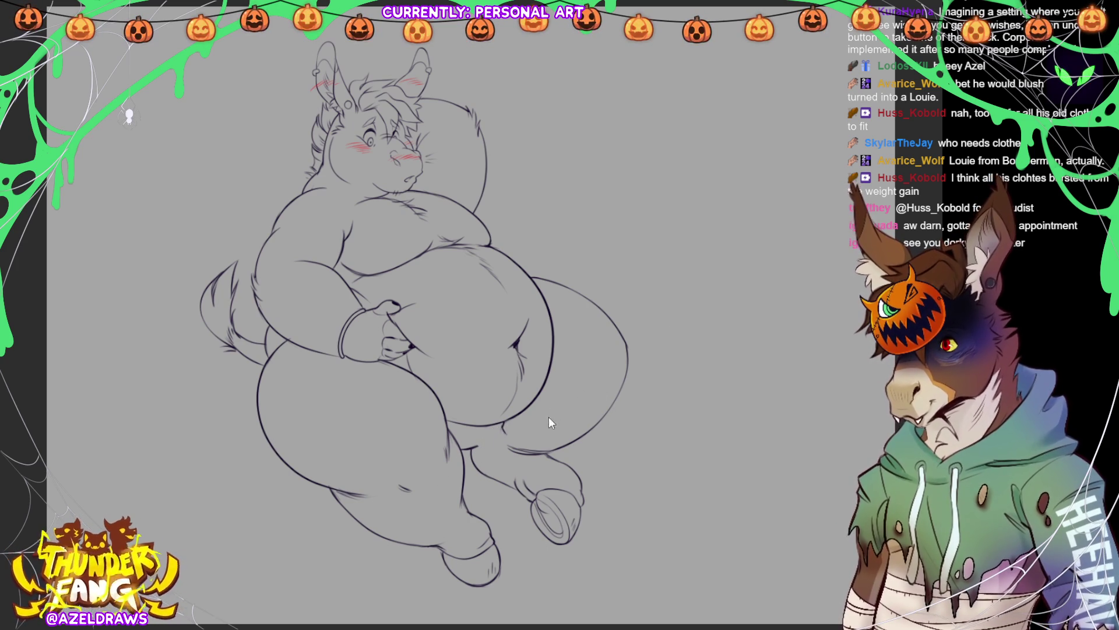
# Step: Draw a short dark contour stroke at the donkey's belly–thigh crease
pyautogui.moveTo(503, 428); pyautogui.dragTo(478, 444)
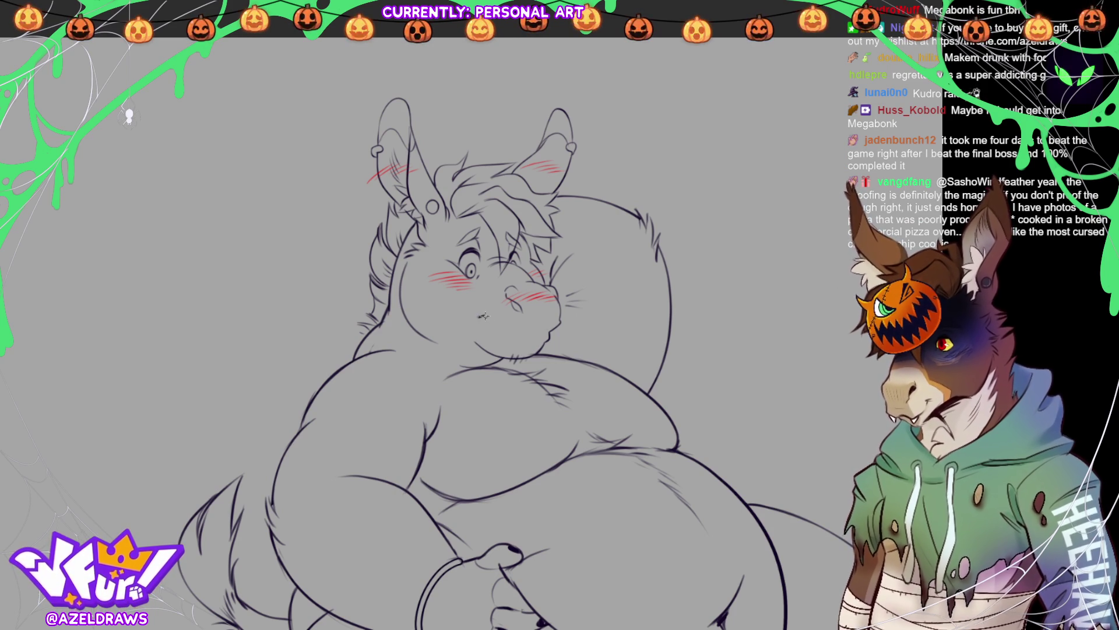
# Step: Draw the mouth line across the donkey's muzzle, lengthening it down-right
pyautogui.moveTo(478, 316); pyautogui.dragTo(498, 327)
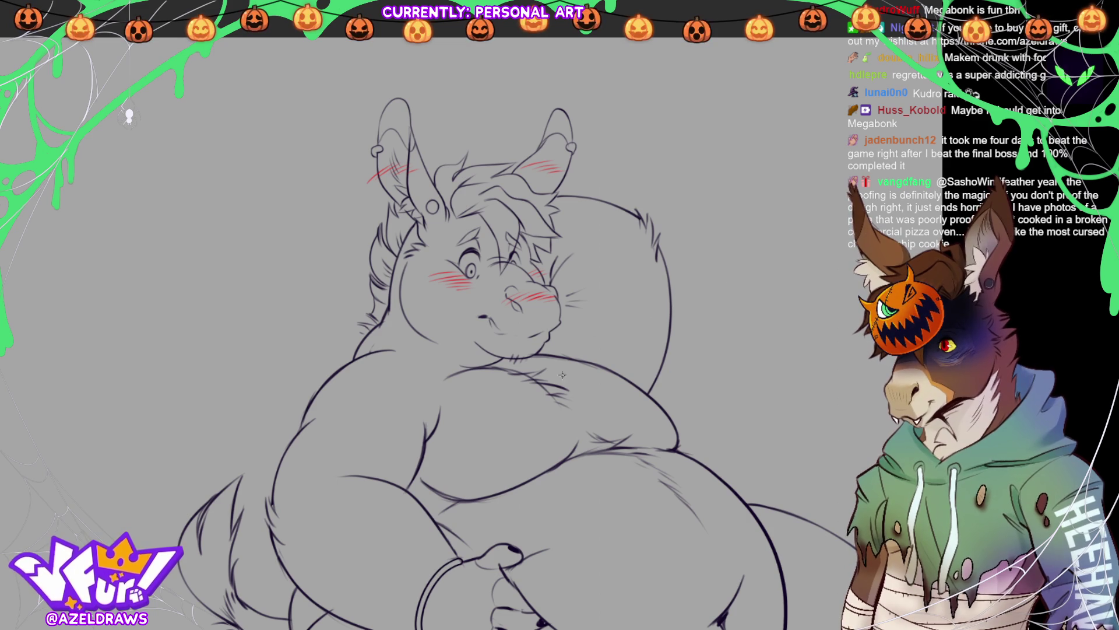
pyautogui.moveTo(486, 317); pyautogui.dragTo(497, 326)
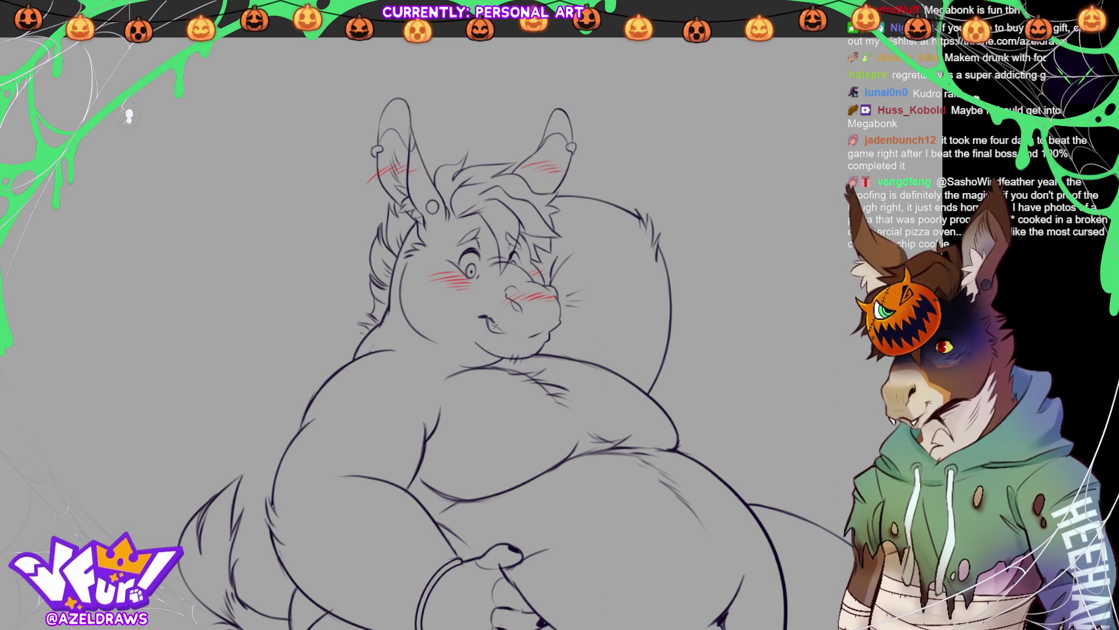
pyautogui.moveTo(492, 320); pyautogui.dragTo(506, 334)
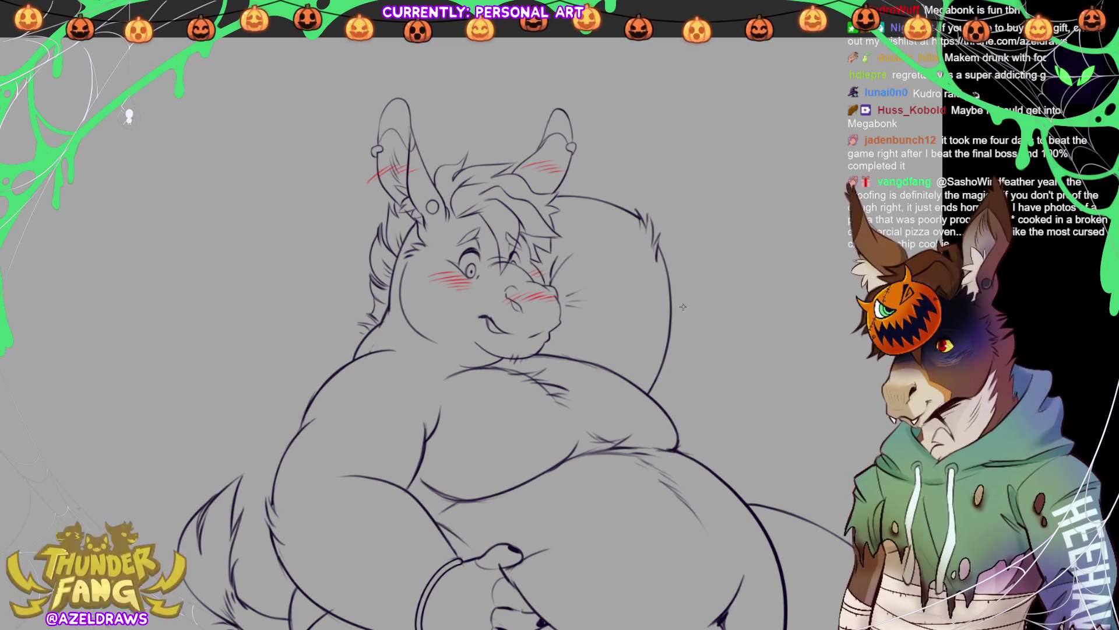
# Step: Lasso the mouth line, rotate it to a better angle, then add a small fang
pyautogui.press('l')
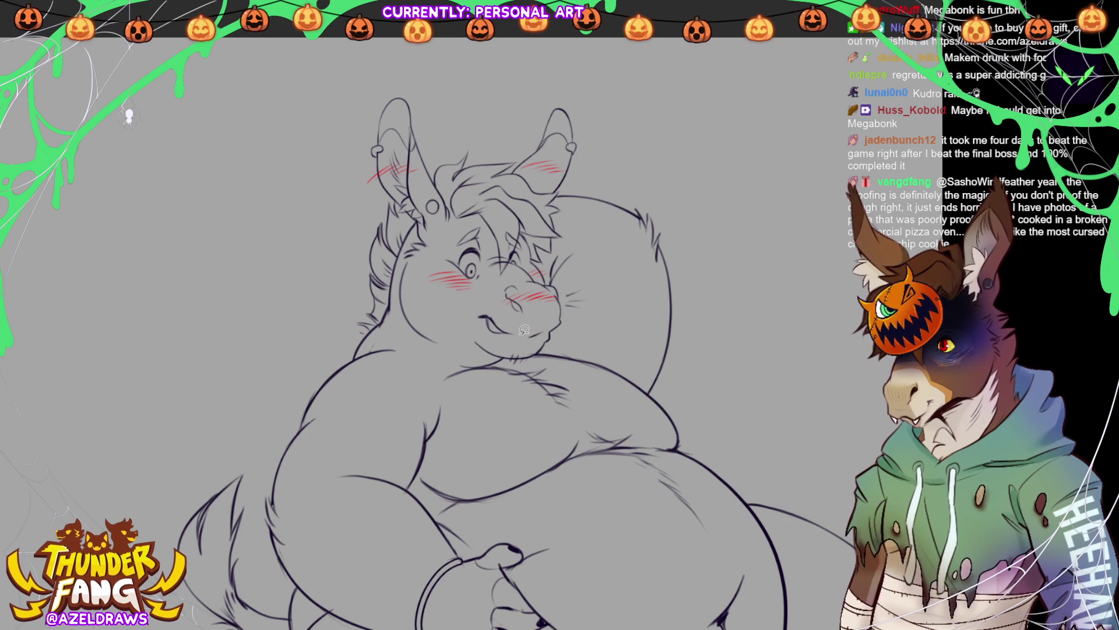
pyautogui.moveTo(521, 330); pyautogui.dragTo(523, 320)
pyautogui.hotkey('ctrl', 't')
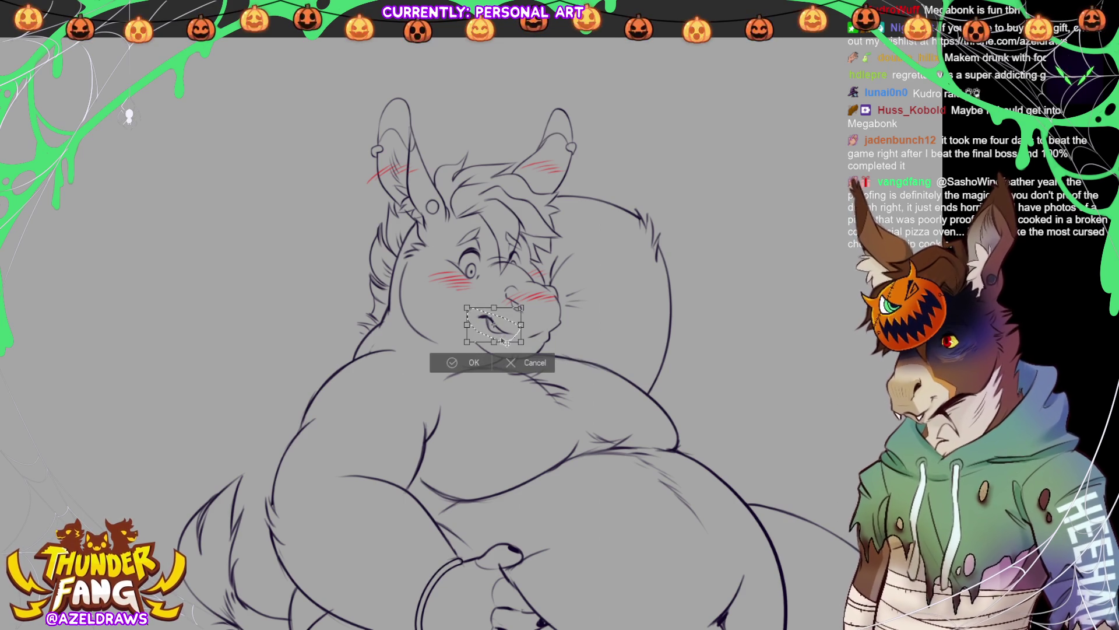
pyautogui.moveTo(511, 345); pyautogui.dragTo(520, 345)
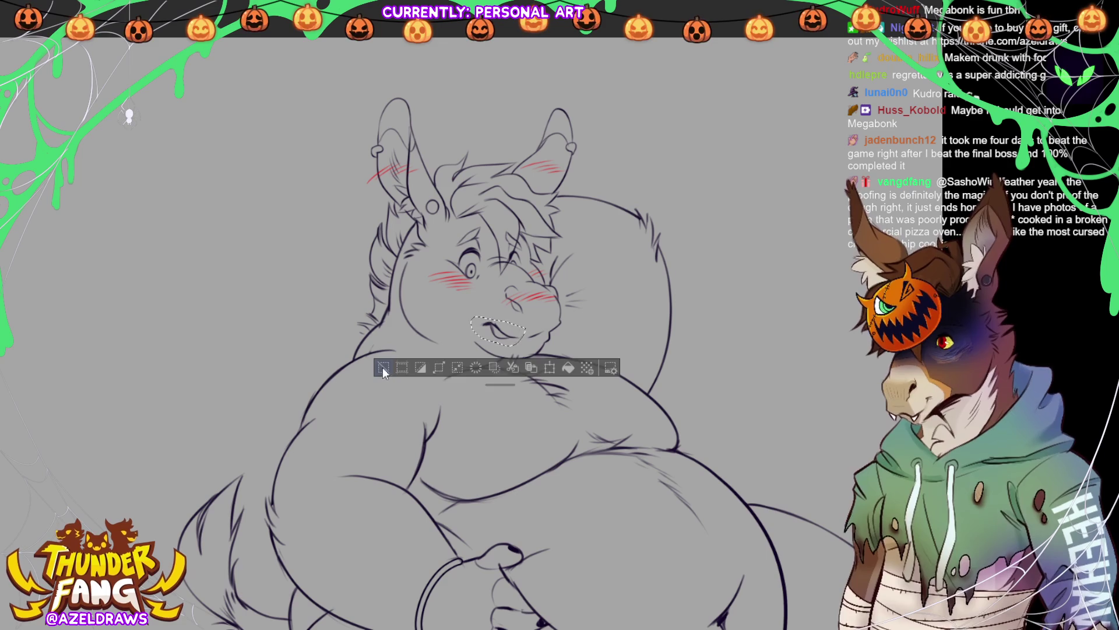
pyautogui.press('Return')
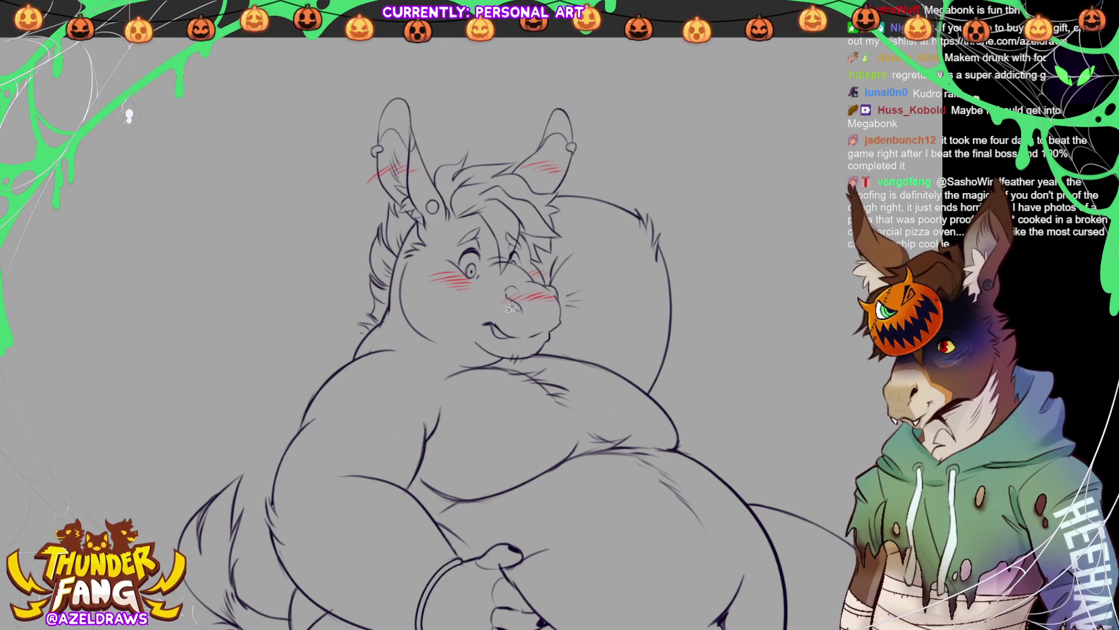
pyautogui.moveTo(497, 332); pyautogui.dragTo(499, 338)
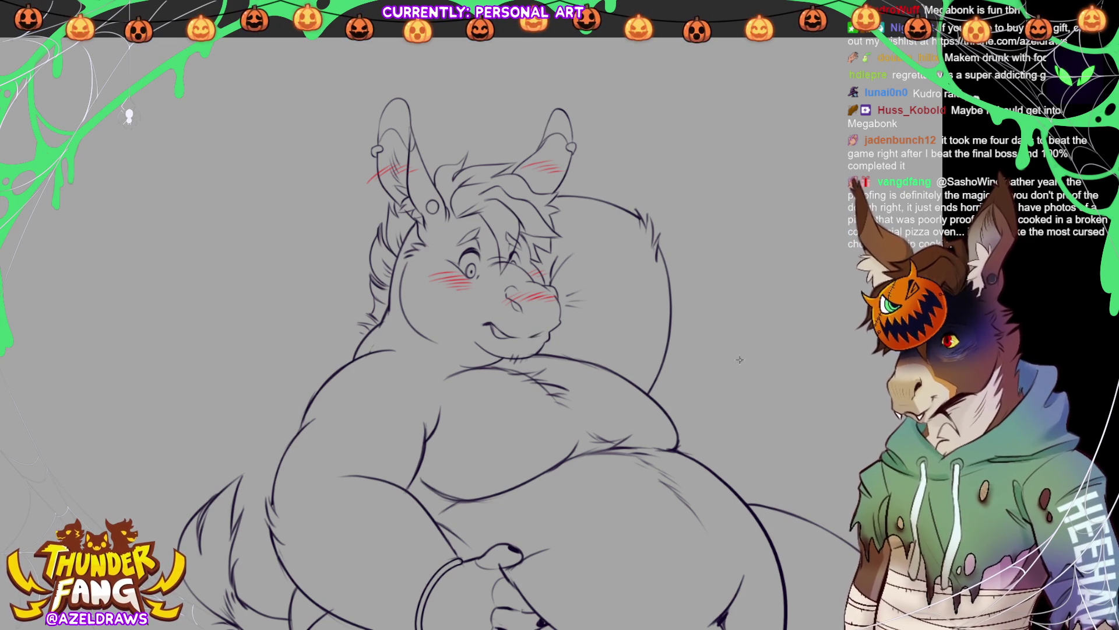
# Step: Fit the canvas to the window to show the entire plump donkey
pyautogui.hotkey('ctrl', '0')
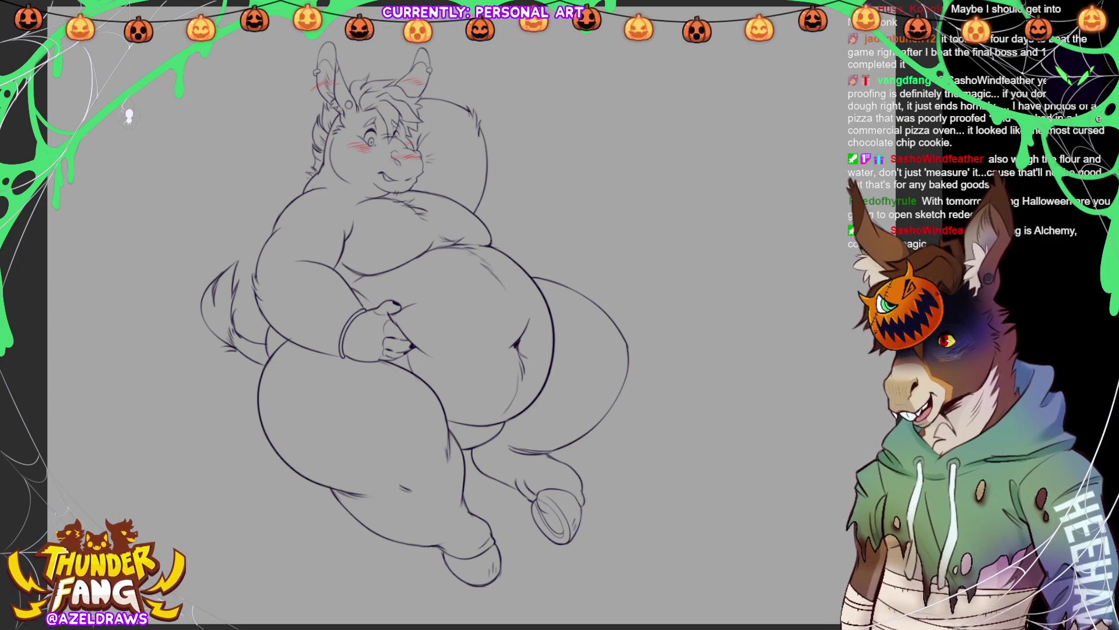
# Step: Zoom into the face, erase the old mouth lines, and redraw them on the cheek and under the muzzle
pyautogui.scroll(3, 343, 89)
pyautogui.scroll(3, 343, 90)
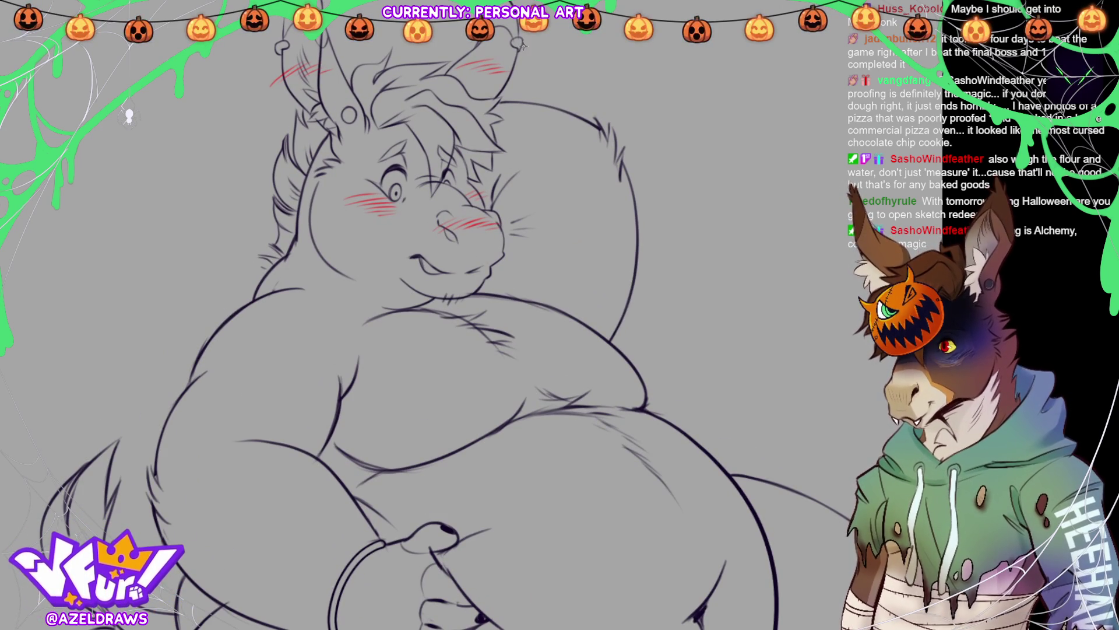
pyautogui.moveTo(430, 264); pyautogui.dragTo(476, 266)
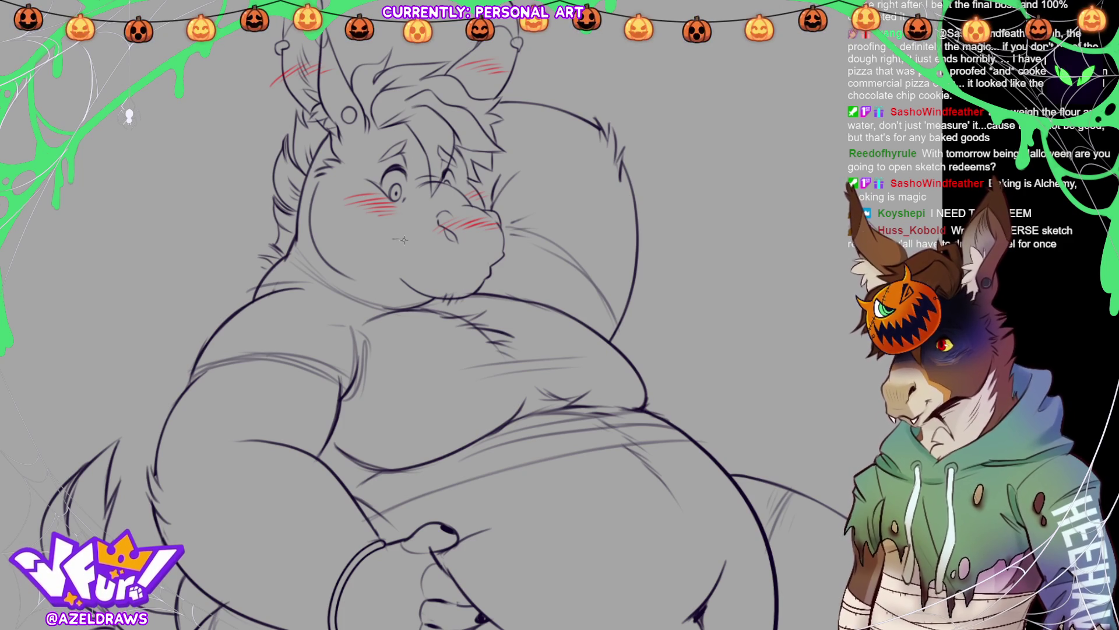
pyautogui.moveTo(393, 240); pyautogui.dragTo(409, 243)
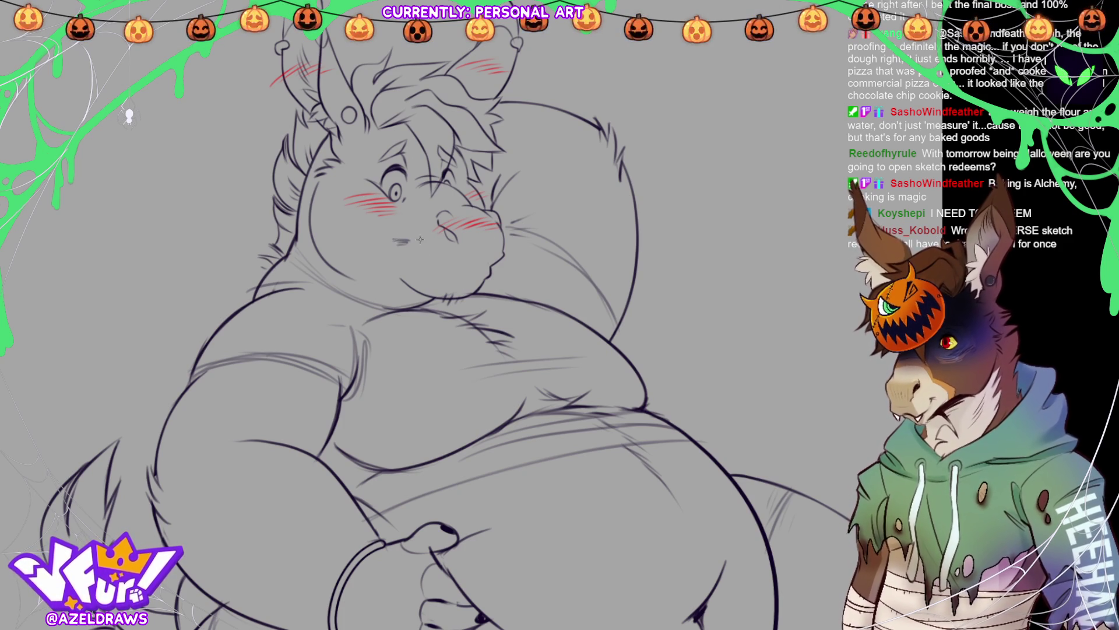
pyautogui.moveTo(411, 244)
pyautogui.mouseDown()
pyautogui.moveTo(432, 260)
pyautogui.moveTo(483, 261)
pyautogui.mouseUp()
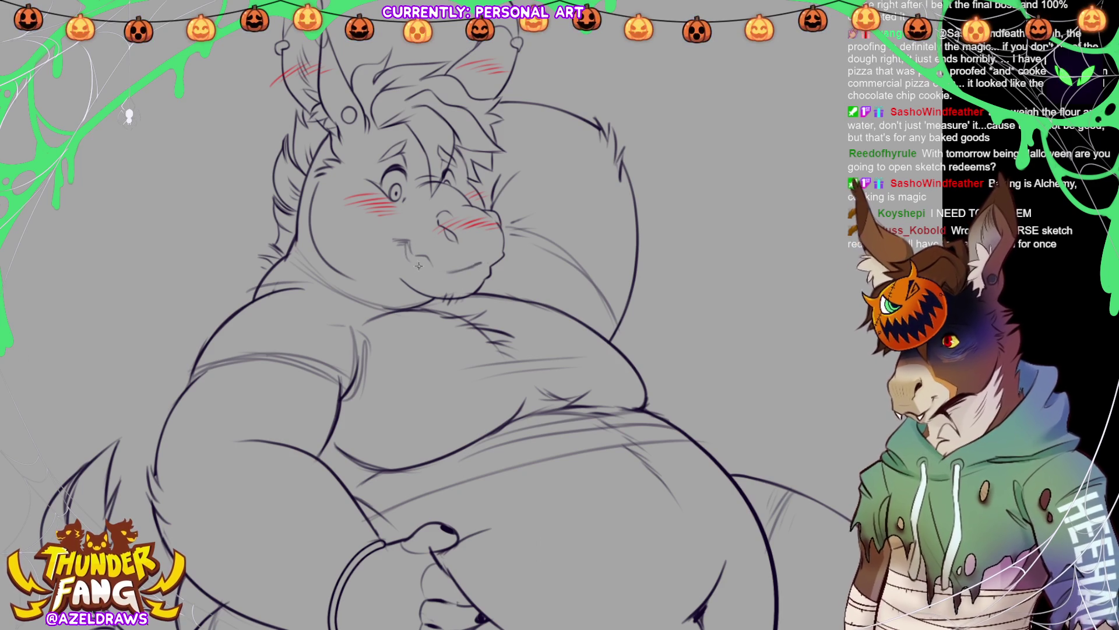
pyautogui.moveTo(405, 244); pyautogui.dragTo(412, 264)
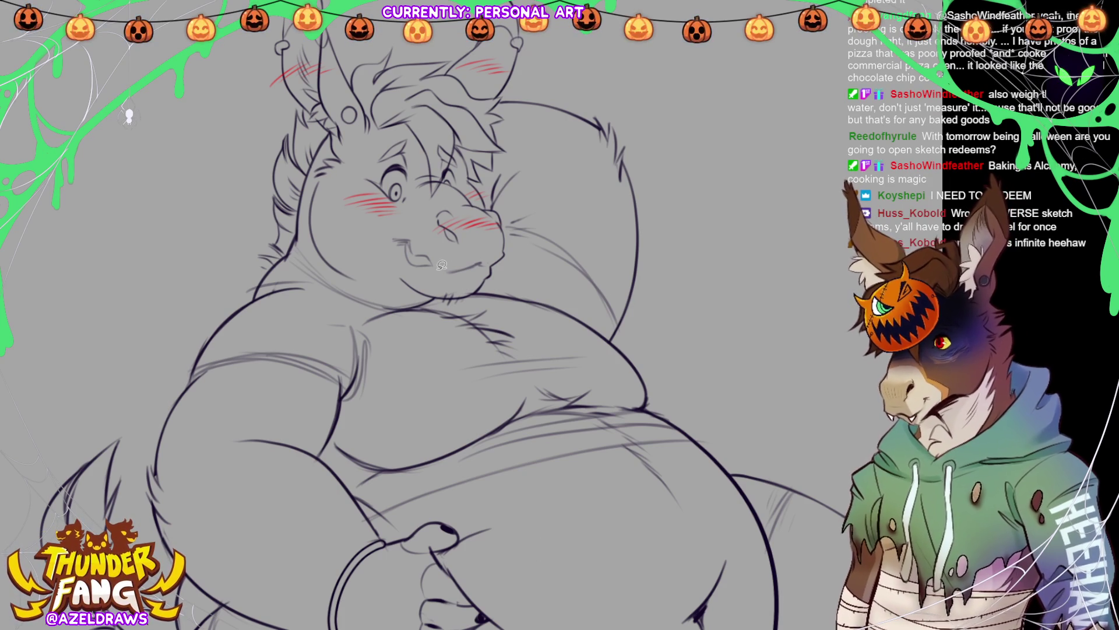
# Step: Lasso and transform the mouth three times, nudging it down and right, then deselect
pyautogui.moveTo(441, 269)
pyautogui.mouseDown()
pyautogui.moveTo(400, 273)
pyautogui.moveTo(427, 275)
pyautogui.mouseUp()
pyautogui.click(465, 298)
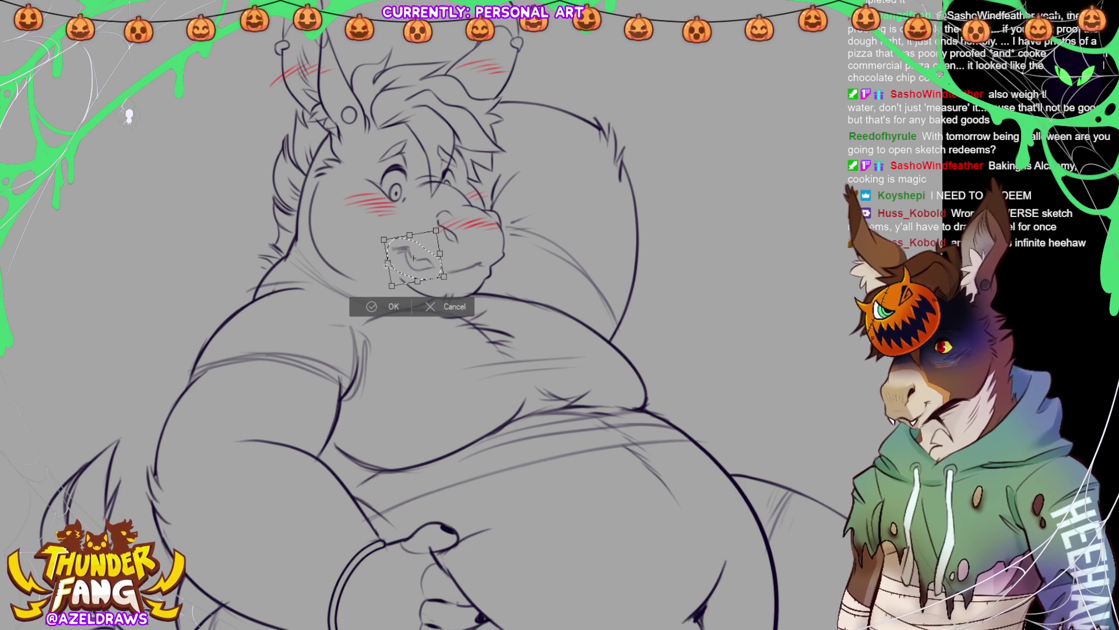
pyautogui.click(385, 306)
pyautogui.moveTo(480, 257); pyautogui.dragTo(489, 263)
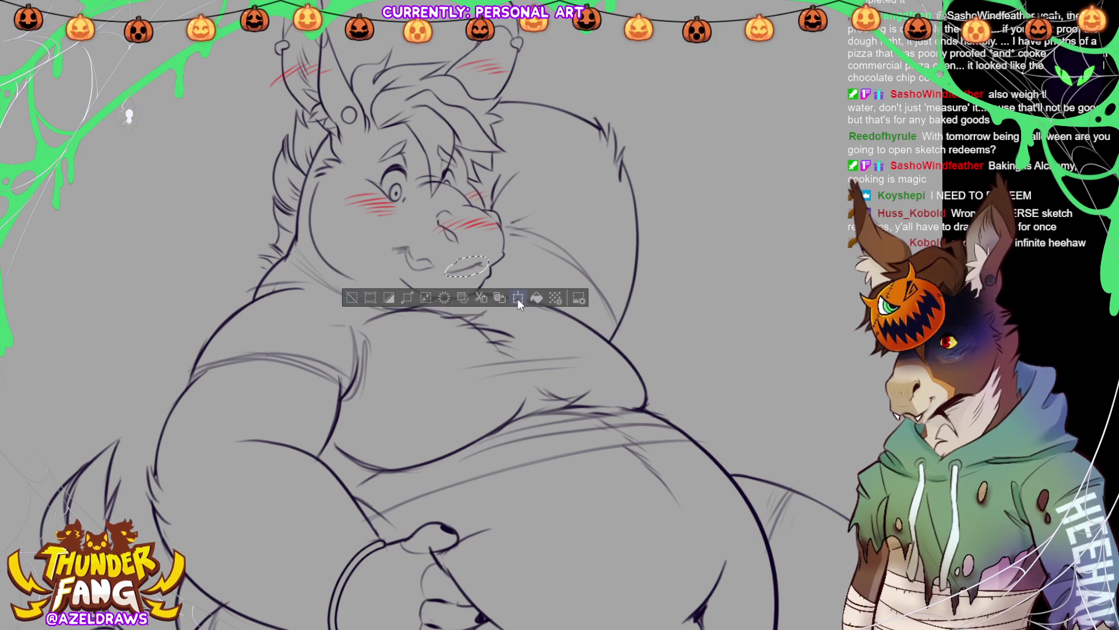
pyautogui.click(517, 298)
pyautogui.moveTo(470, 267); pyautogui.dragTo(483, 272)
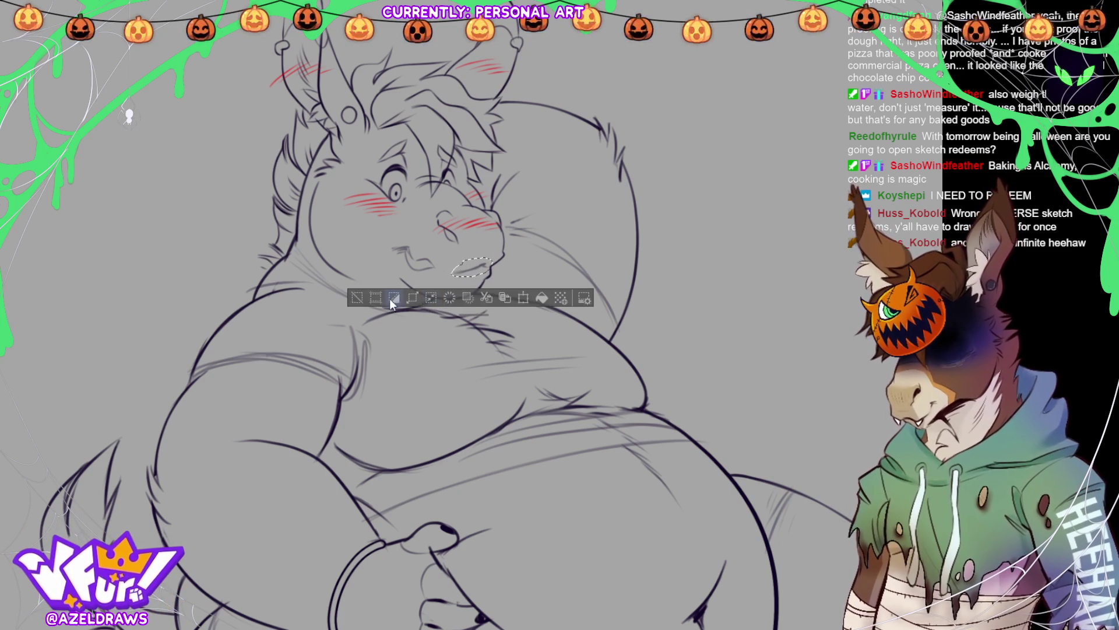
pyautogui.click(423, 299)
pyautogui.moveTo(444, 268); pyautogui.dragTo(449, 271)
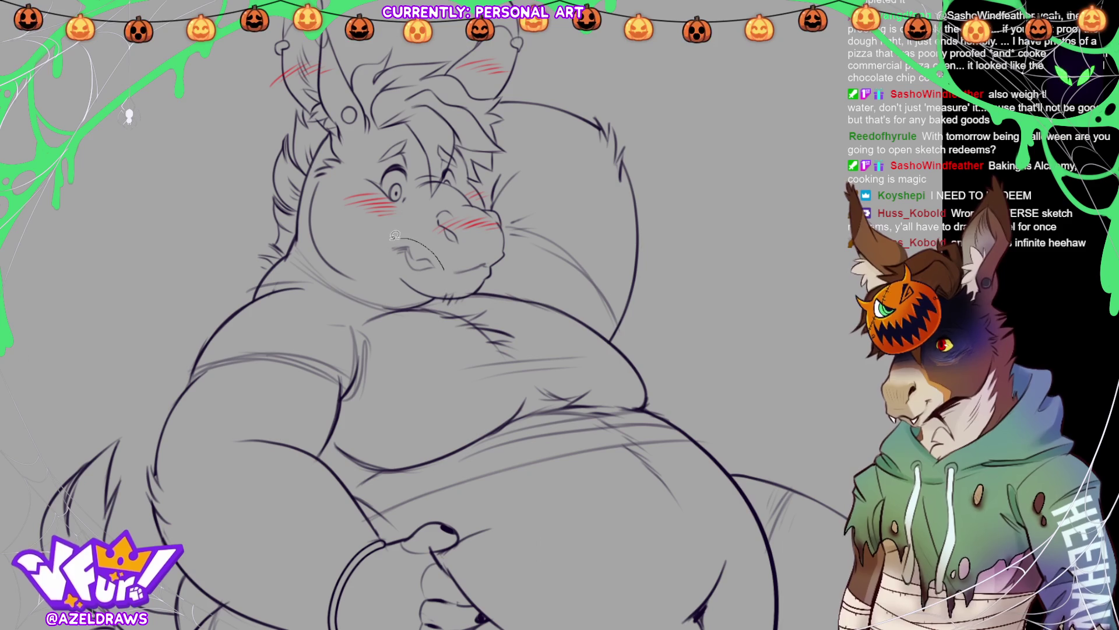
pyautogui.click(463, 300)
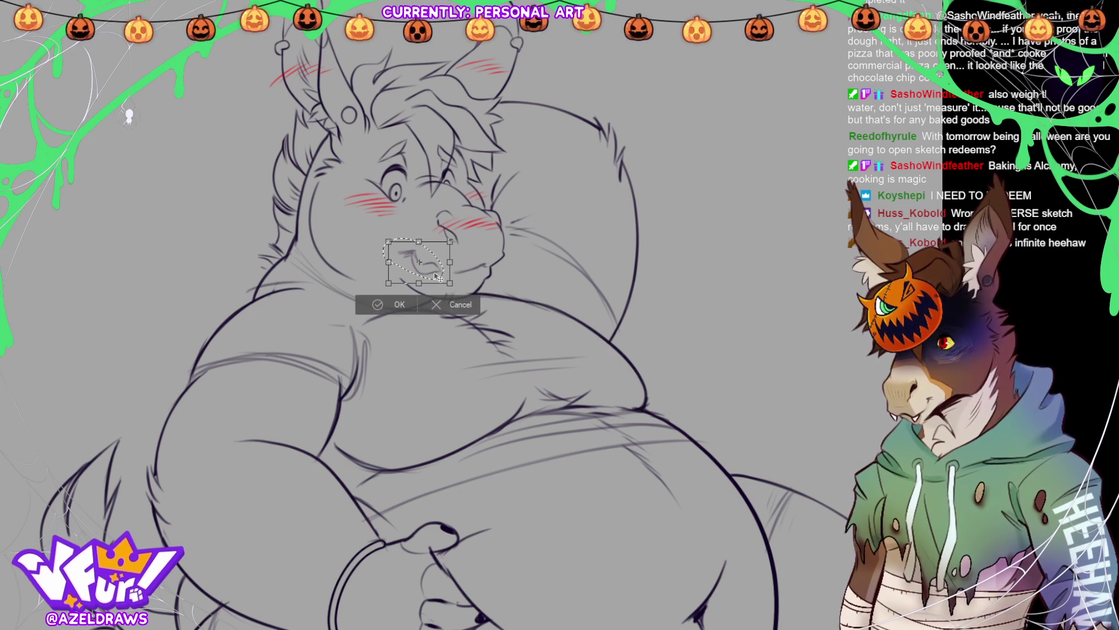
pyautogui.moveTo(425, 284); pyautogui.dragTo(431, 287)
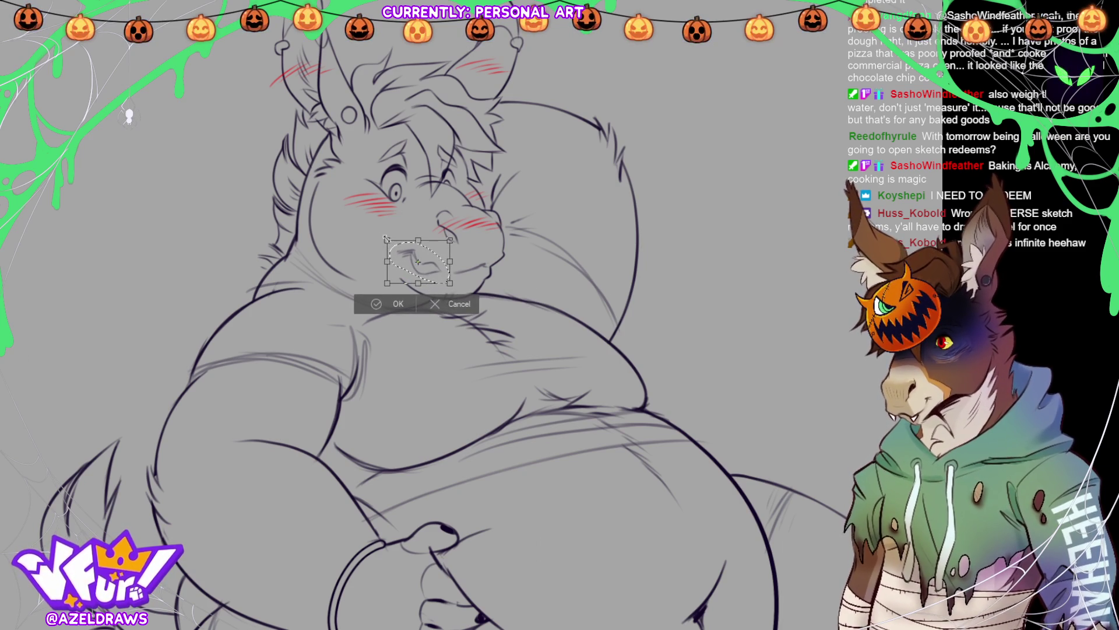
pyautogui.click(382, 304)
pyautogui.click(303, 303)
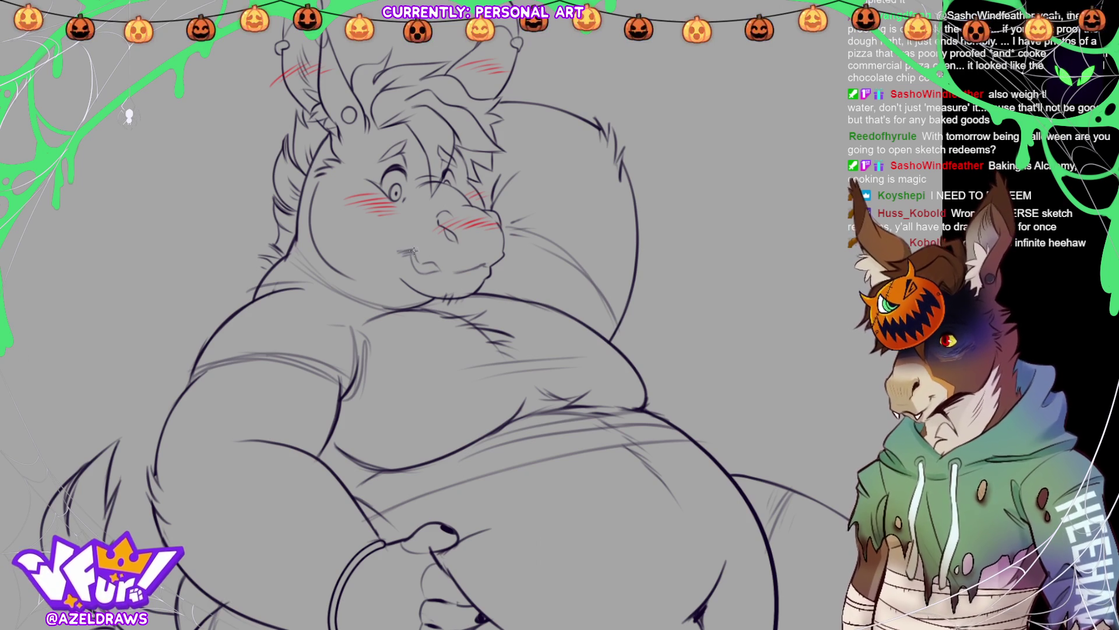
# Step: Ink a short line at the mouth corner and hide the sketch lines over the shirt and belly
pyautogui.moveTo(412, 249)
pyautogui.mouseDown()
pyautogui.moveTo(402, 252)
pyautogui.moveTo(441, 270)
pyautogui.moveTo(422, 274)
pyautogui.moveTo(447, 268)
pyautogui.mouseUp()
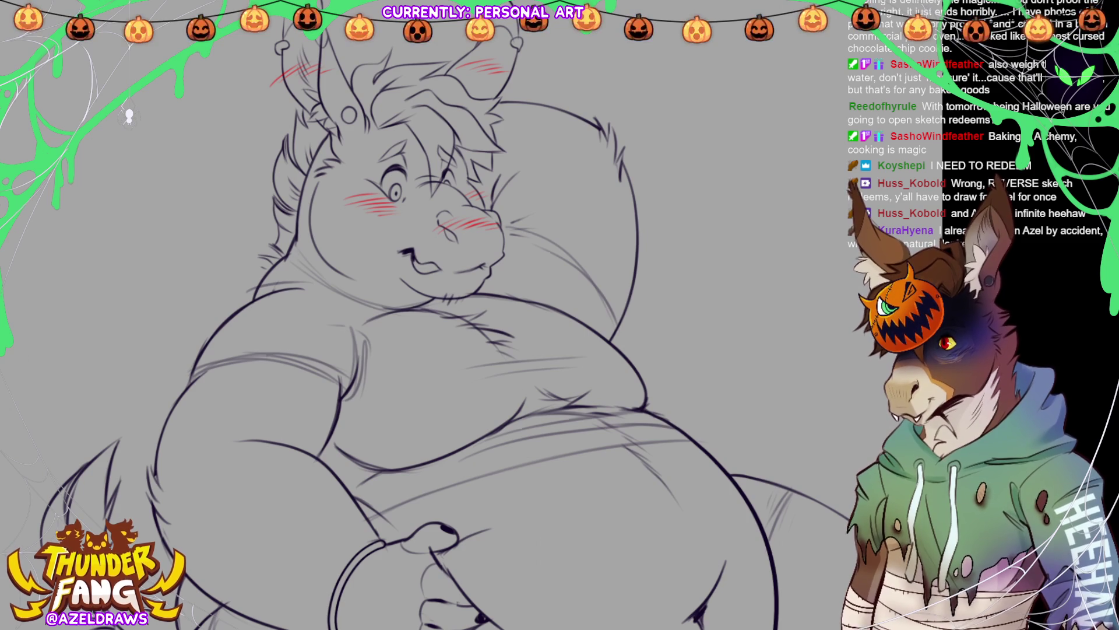
pyautogui.hotkey('ctrl', 'z')
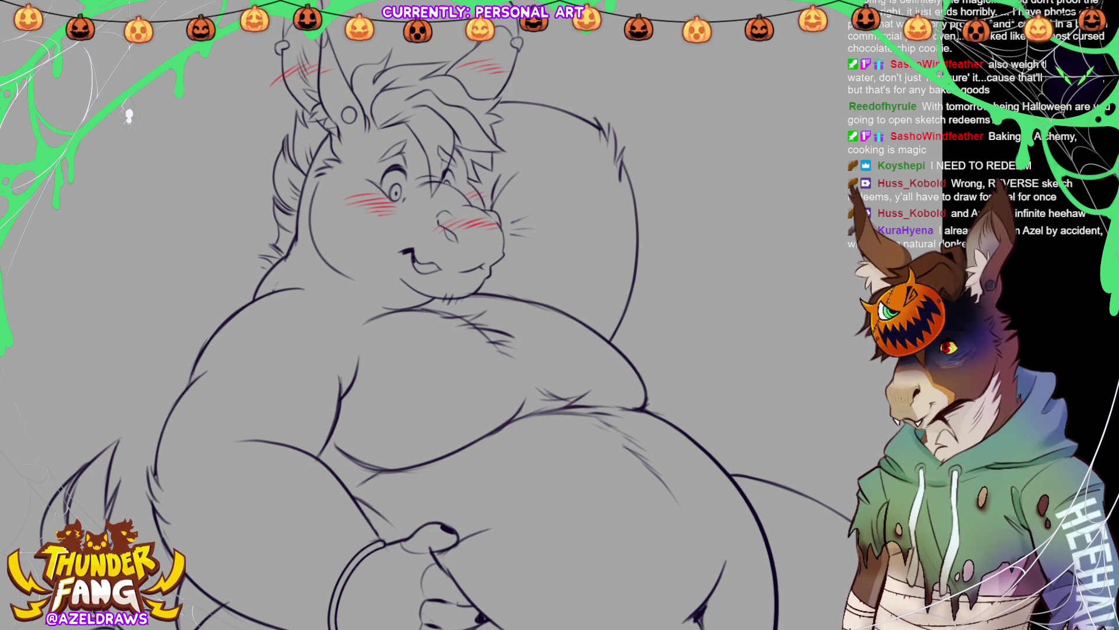
# Step: Fit the view to the window so the donkey shows from ears to hooves
pyautogui.hotkey('ctrl', '0')
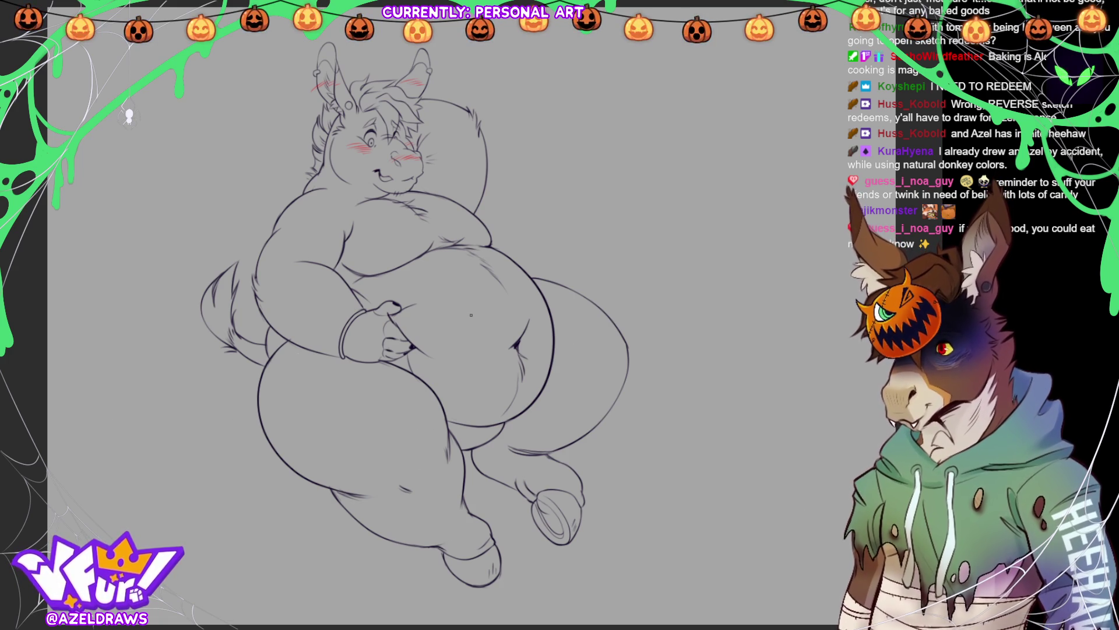
# Step: Add hatch strokes on the leg, then erase and redraw the tail tip to close it
pyautogui.moveTo(438, 449); pyautogui.dragTo(435, 481)
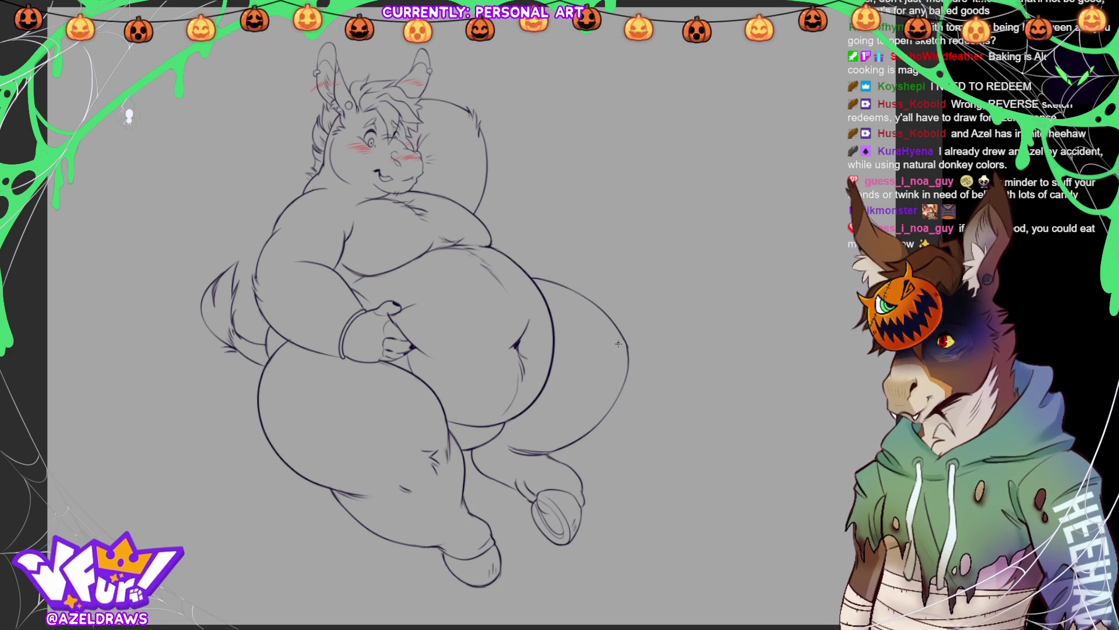
pyautogui.press('e')
pyautogui.moveTo(629, 344); pyautogui.dragTo(630, 358)
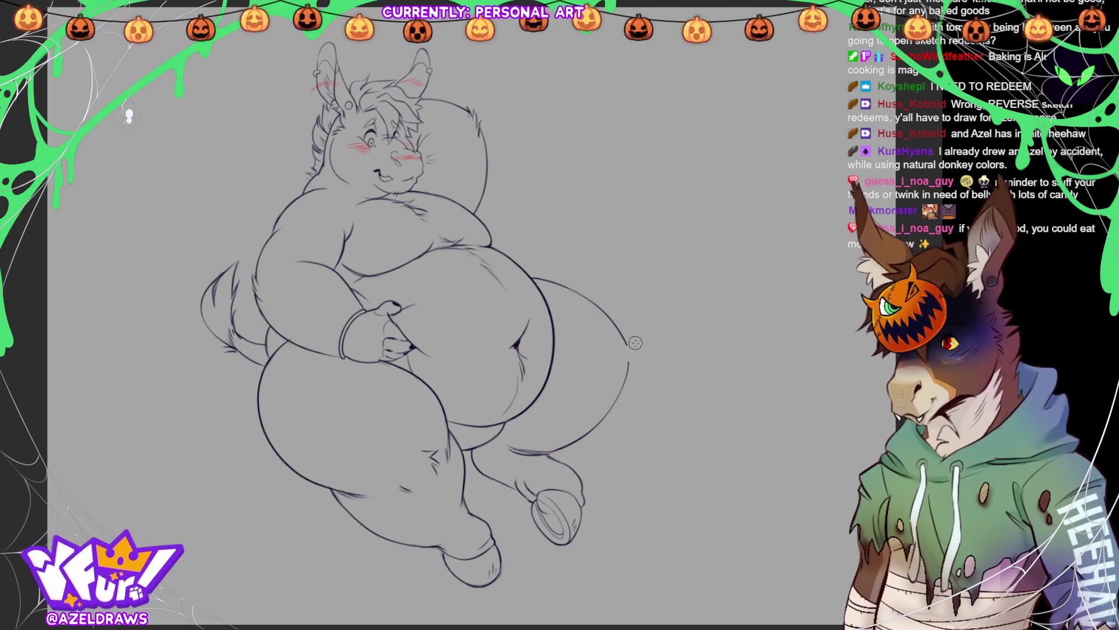
pyautogui.press('e')
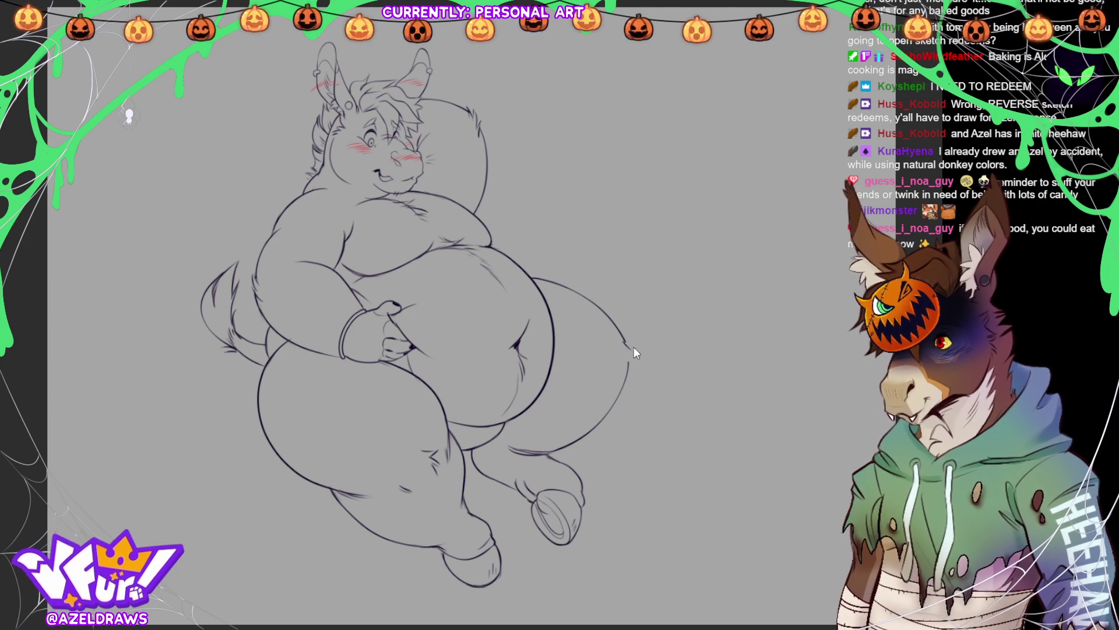
pyautogui.moveTo(622, 339); pyautogui.dragTo(629, 357)
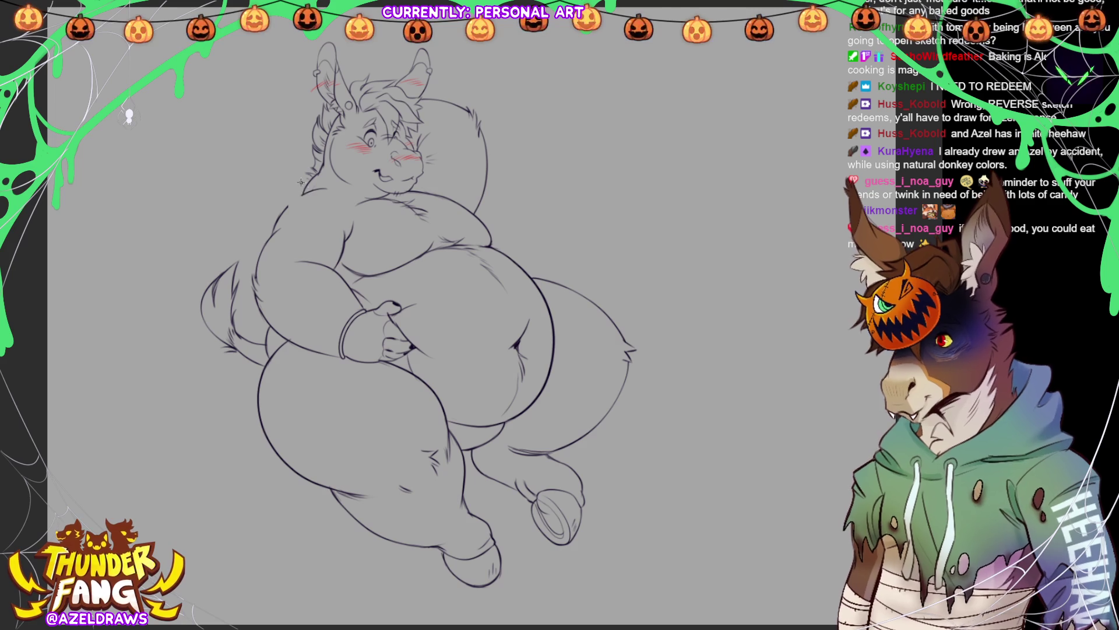
# Step: Add fur strokes along the neck and lasso-fill the whole donkey in flat beige
pyautogui.moveTo(292, 197); pyautogui.dragTo(302, 207)
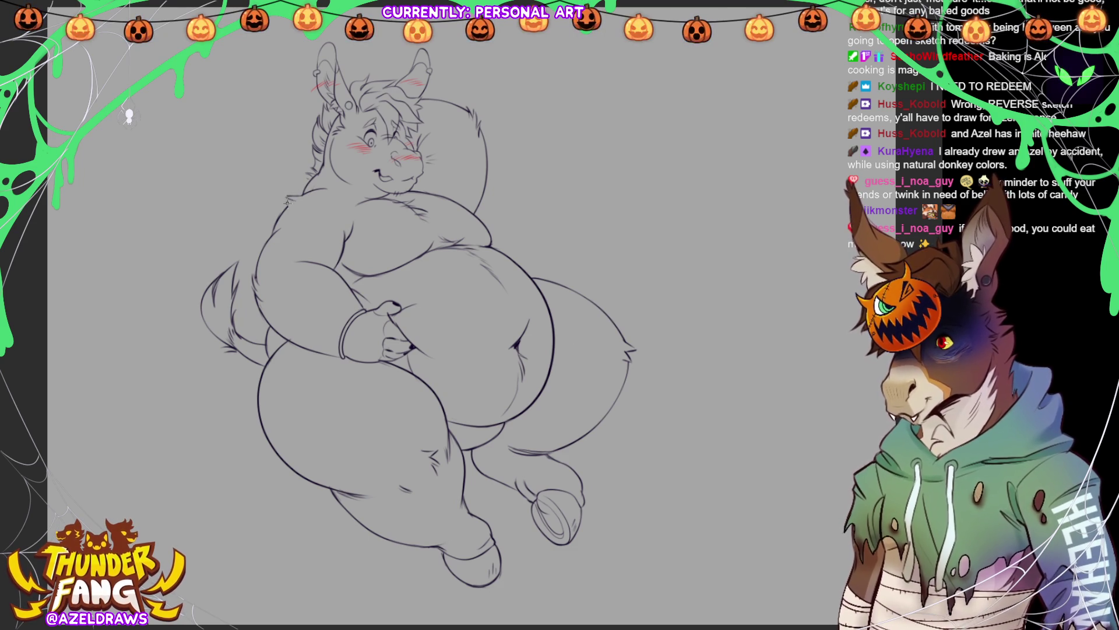
pyautogui.moveTo(286, 200); pyautogui.dragTo(297, 200)
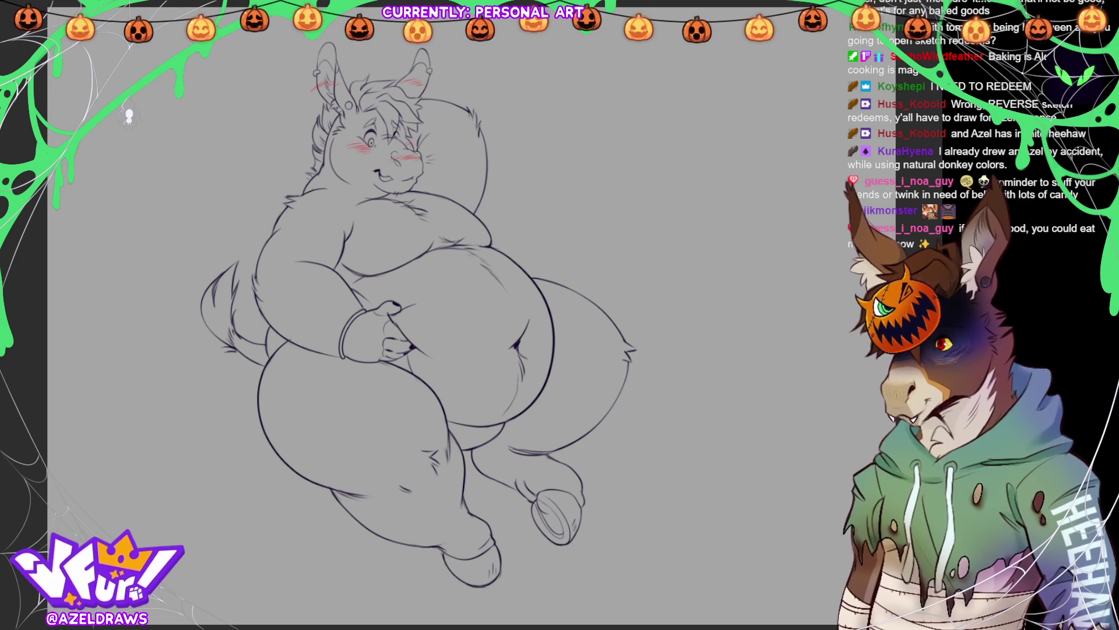
pyautogui.moveTo(318, 34); pyautogui.dragTo(362, 28)
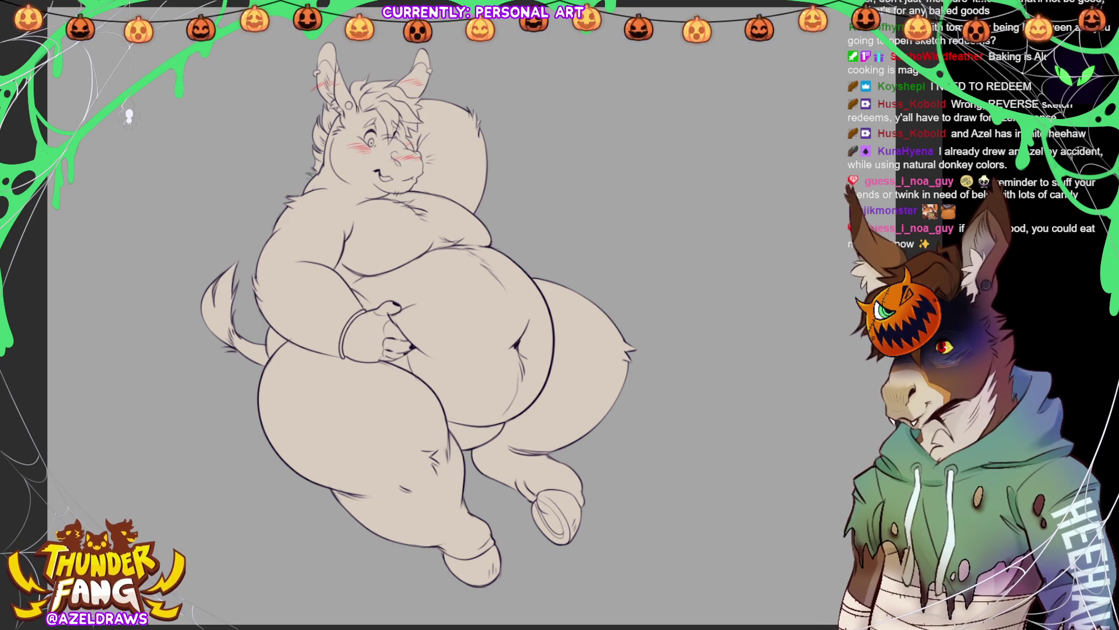
# Step: Paint dark brown shading under the chest and down the belly's left edge, undoing a stray line
pyautogui.moveTo(352, 221); pyautogui.dragTo(361, 269)
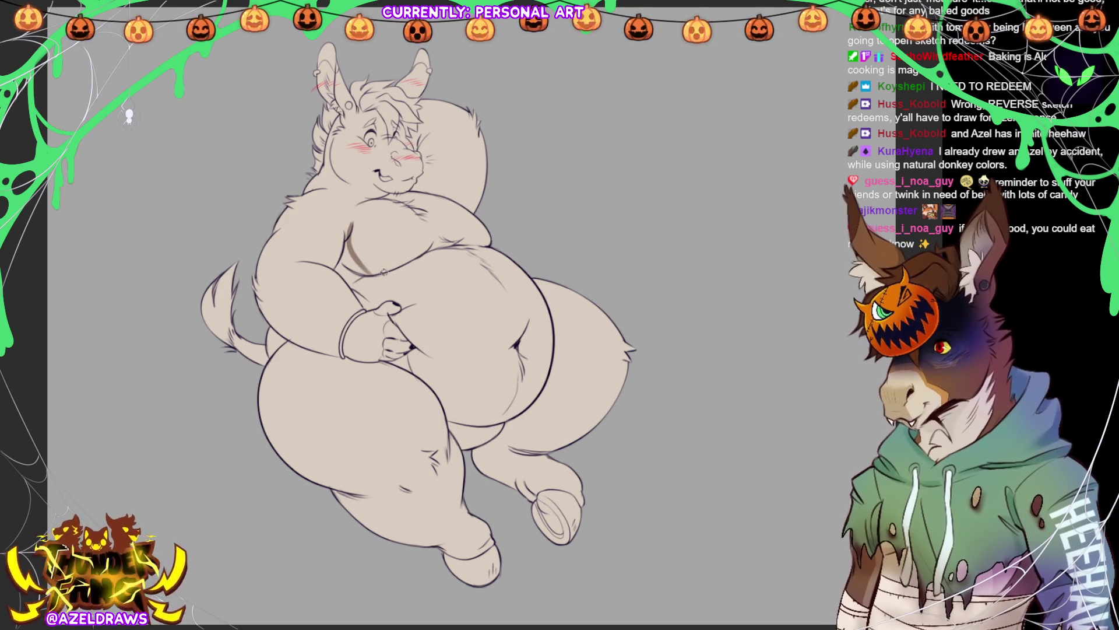
pyautogui.hotkey('ctrl', 'z')
pyautogui.hotkey('ctrl', 'z')
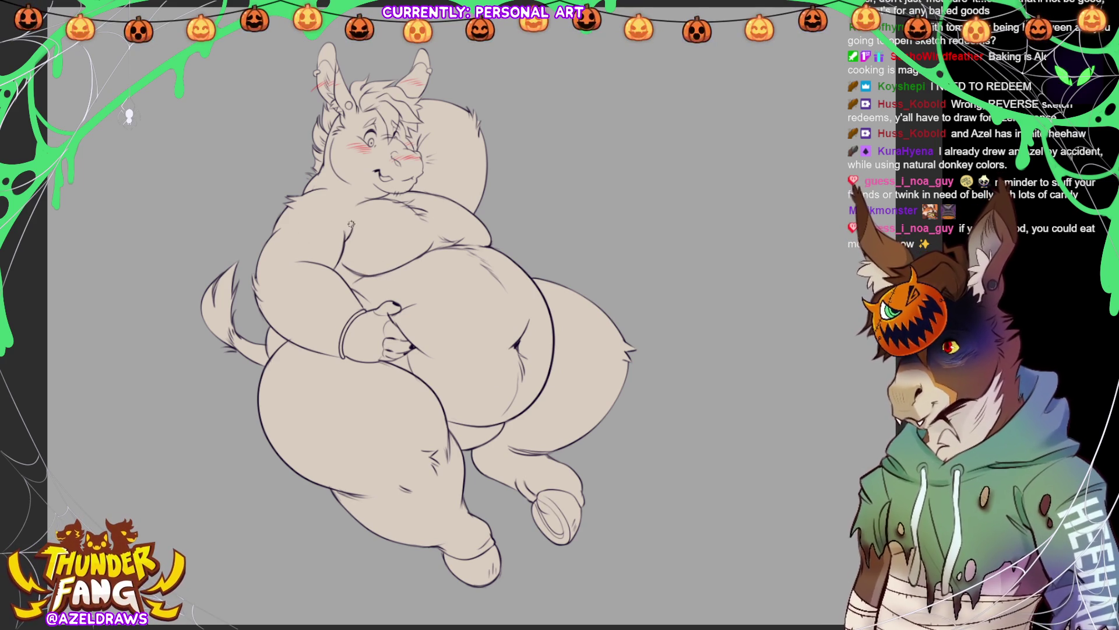
pyautogui.moveTo(345, 244)
pyautogui.mouseDown()
pyautogui.moveTo(382, 277)
pyautogui.moveTo(373, 281)
pyautogui.mouseUp()
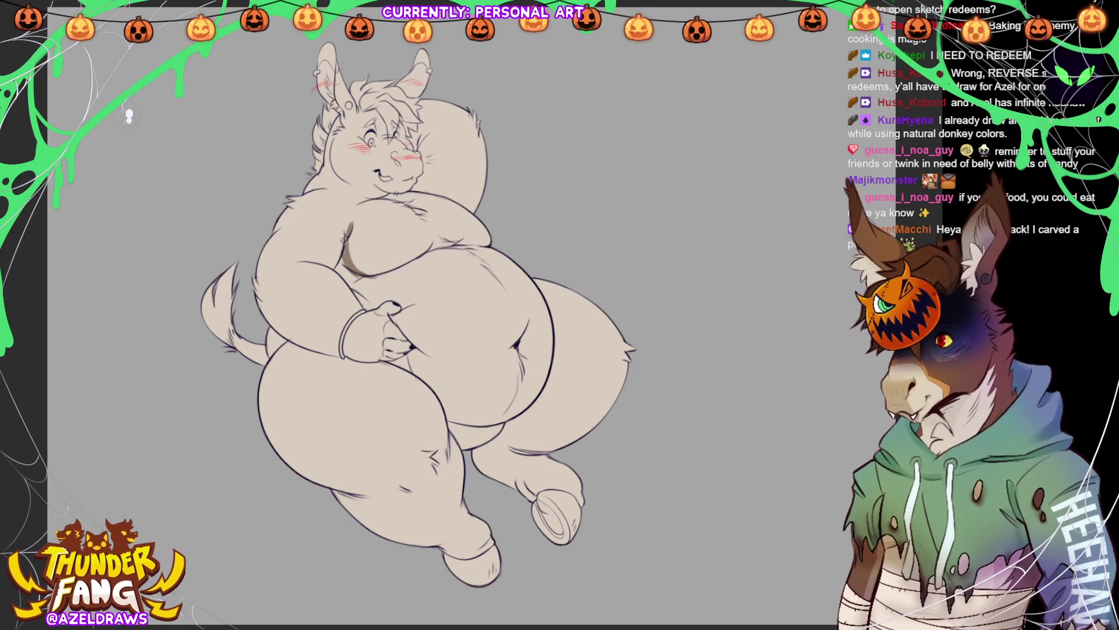
pyautogui.moveTo(318, 263); pyautogui.dragTo(319, 262)
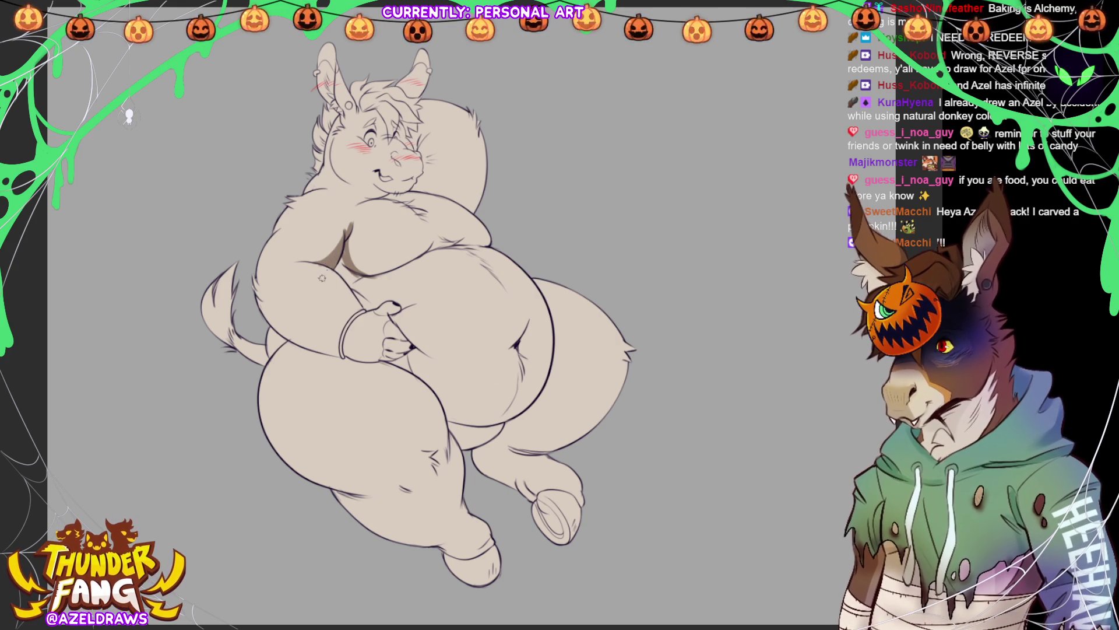
pyautogui.moveTo(330, 263); pyautogui.dragTo(335, 256)
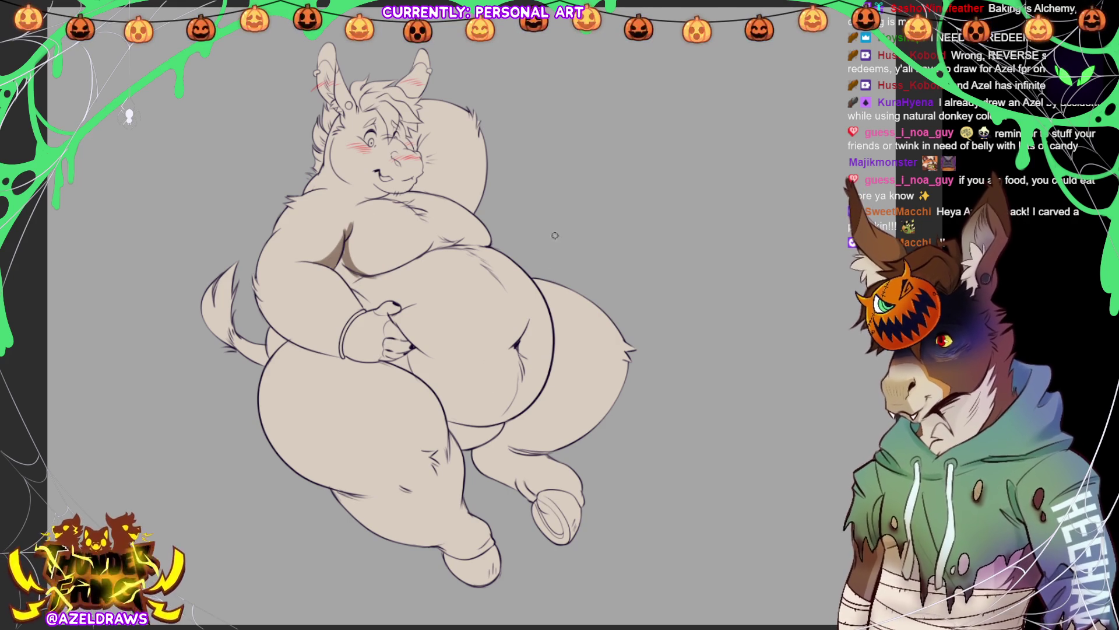
pyautogui.moveTo(376, 289); pyautogui.dragTo(372, 307)
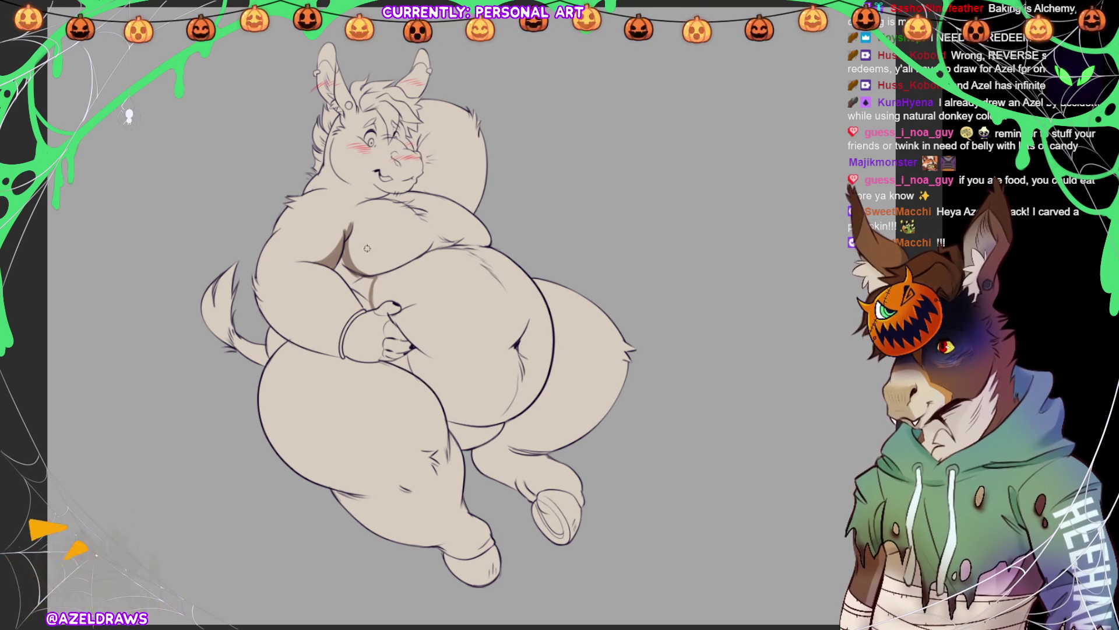
# Step: Lasso-fill a shadow in the gap between the arm and belly
pyautogui.moveTo(333, 263)
pyautogui.mouseDown()
pyautogui.moveTo(376, 298)
pyautogui.moveTo(342, 231)
pyautogui.mouseUp()
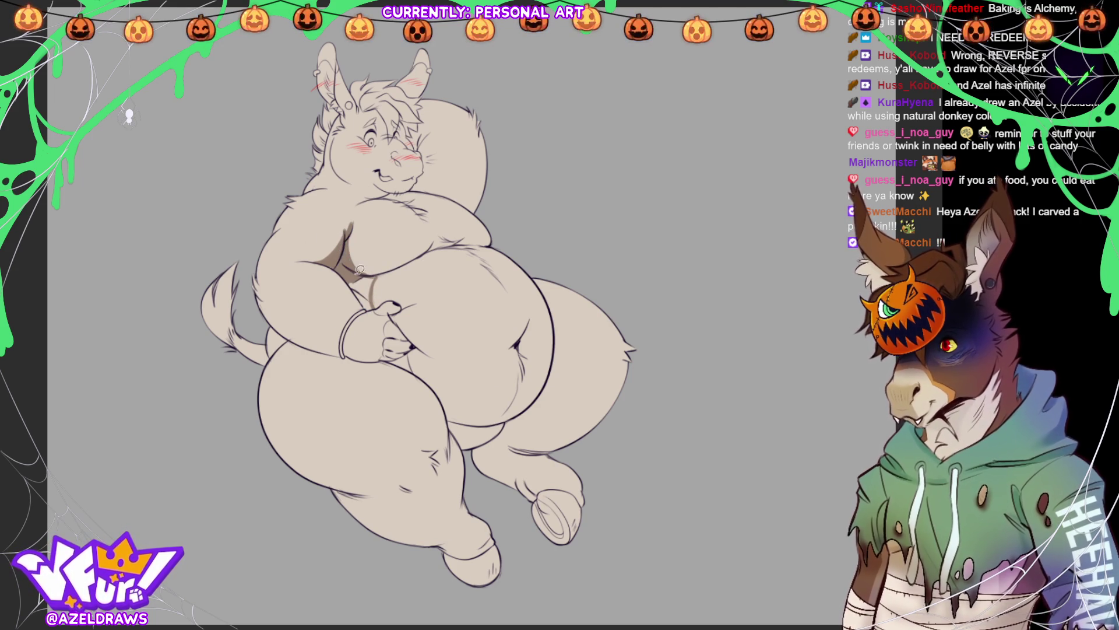
pyautogui.moveTo(340, 266); pyautogui.dragTo(375, 298)
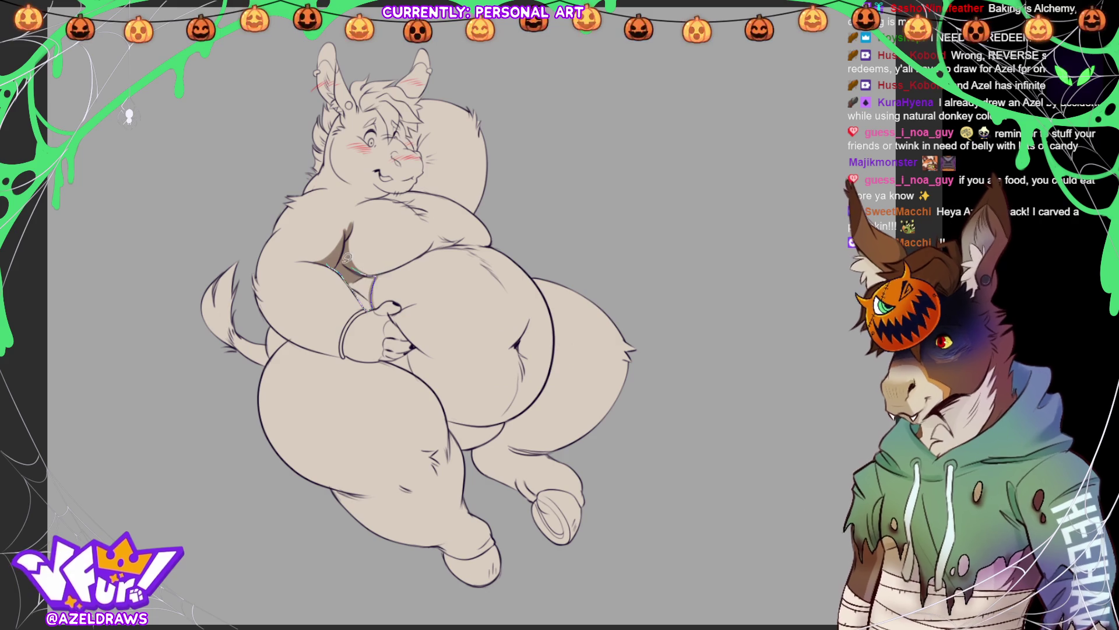
pyautogui.moveTo(375, 298); pyautogui.dragTo(345, 258)
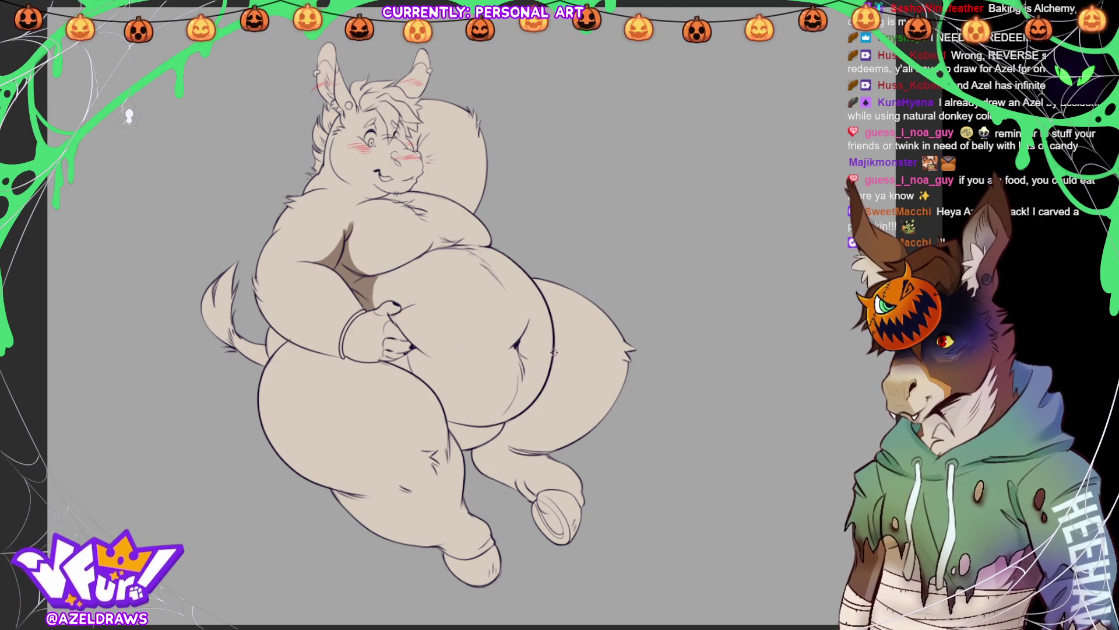
# Step: Lasso-fill a shadow where the lower belly curves into the thigh, undoing two stray attempts
pyautogui.moveTo(555, 351)
pyautogui.mouseDown()
pyautogui.moveTo(551, 397)
pyautogui.moveTo(469, 449)
pyautogui.mouseUp()
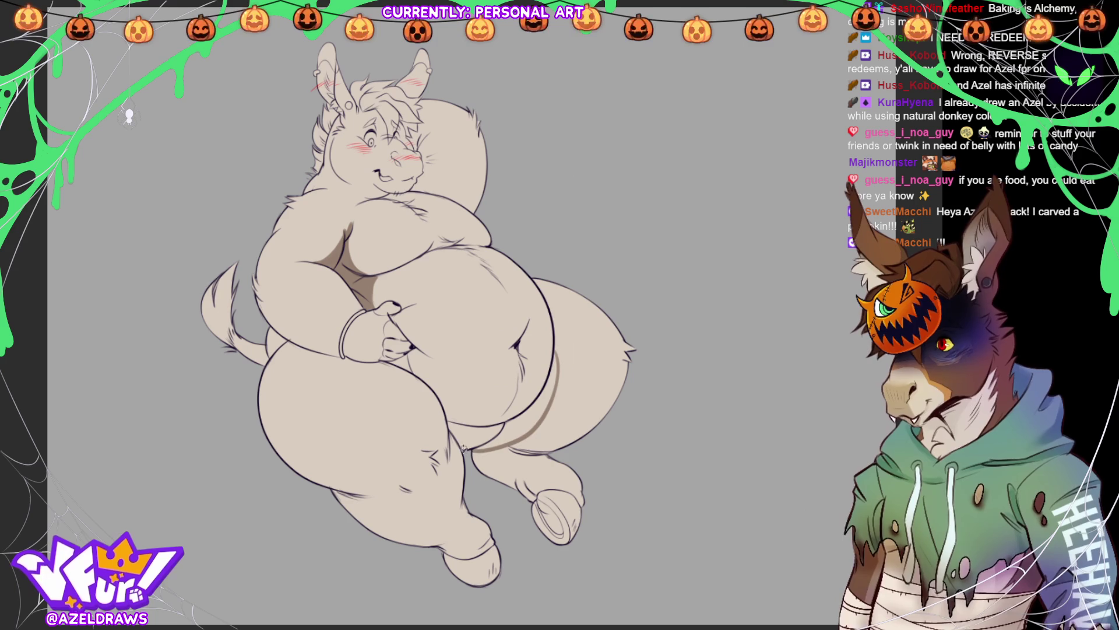
pyautogui.hotkey('ctrl', 'z')
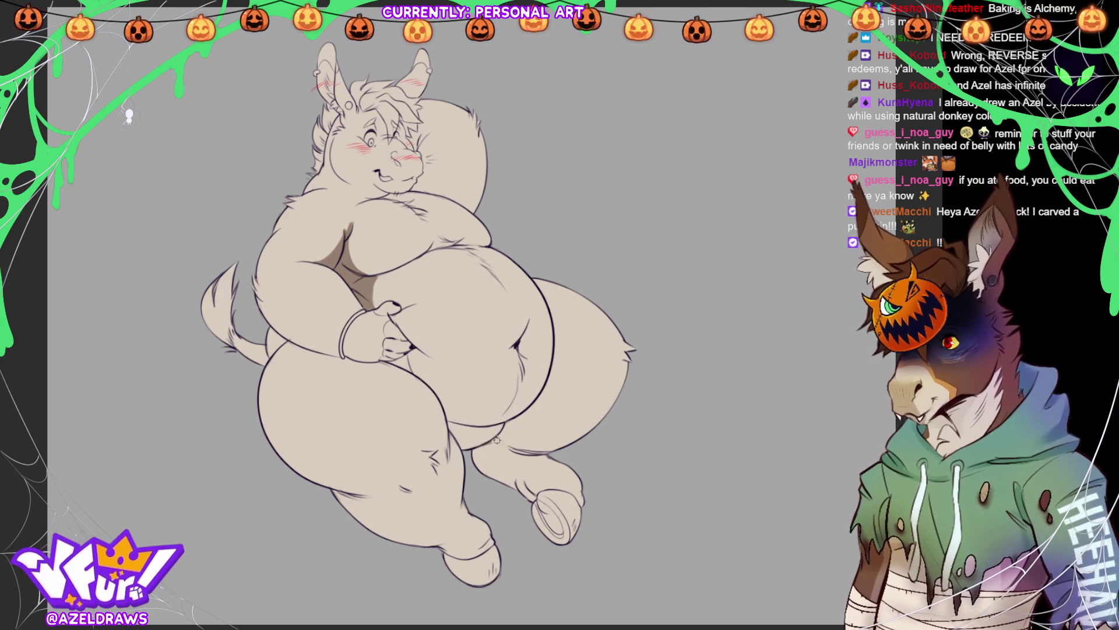
pyautogui.moveTo(482, 445); pyautogui.dragTo(539, 392)
pyautogui.hotkey('ctrl', 'z')
pyautogui.moveTo(499, 436); pyautogui.dragTo(539, 391)
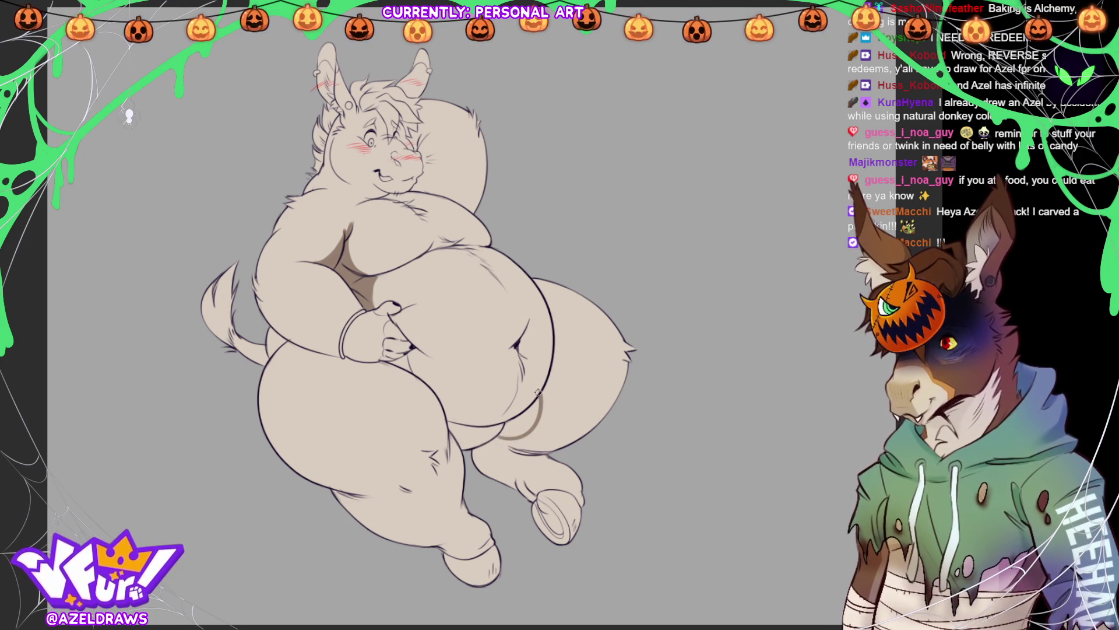
pyautogui.moveTo(502, 429); pyautogui.dragTo(534, 400)
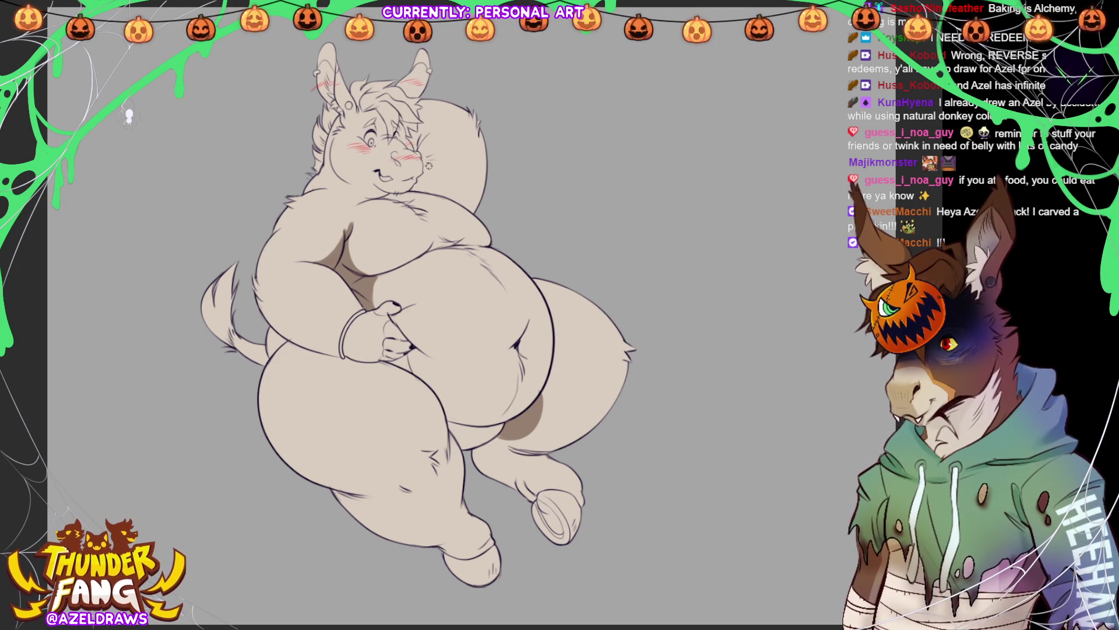
# Step: Lasso-fill a darker shadow on the pillow behind the head and along the back of the cheek
pyautogui.moveTo(417, 151); pyautogui.dragTo(471, 209)
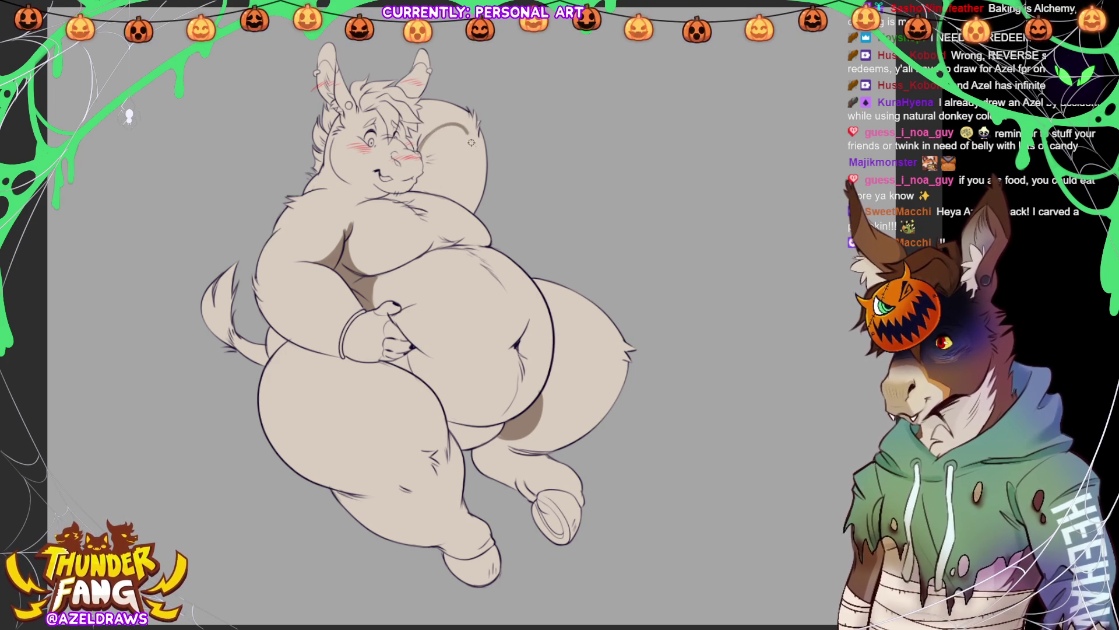
pyautogui.hotkey('ctrl', 'z')
pyautogui.moveTo(418, 151); pyautogui.dragTo(471, 213)
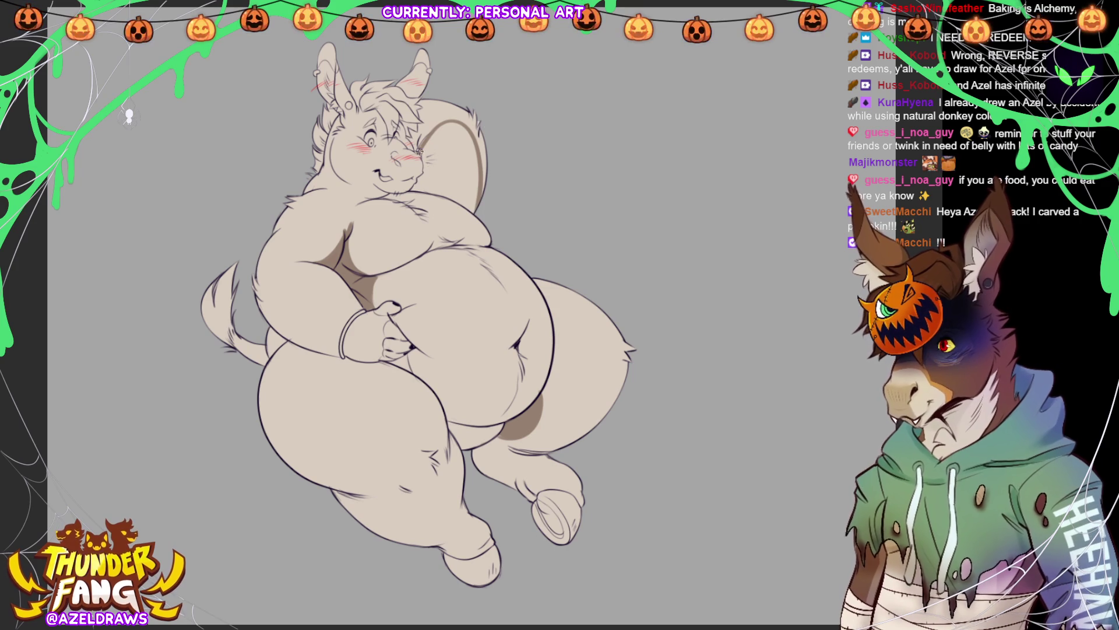
pyautogui.moveTo(420, 150)
pyautogui.mouseDown()
pyautogui.moveTo(421, 178)
pyautogui.moveTo(476, 212)
pyautogui.mouseUp()
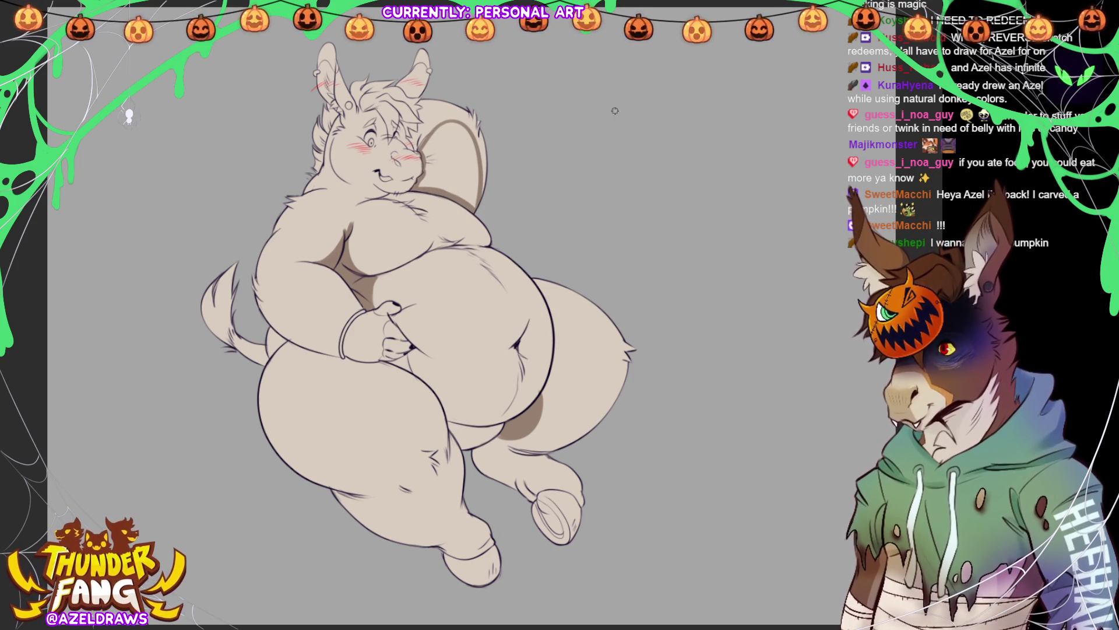
pyautogui.moveTo(421, 185)
pyautogui.mouseDown()
pyautogui.moveTo(432, 133)
pyautogui.moveTo(482, 186)
pyautogui.moveTo(408, 194)
pyautogui.mouseUp()
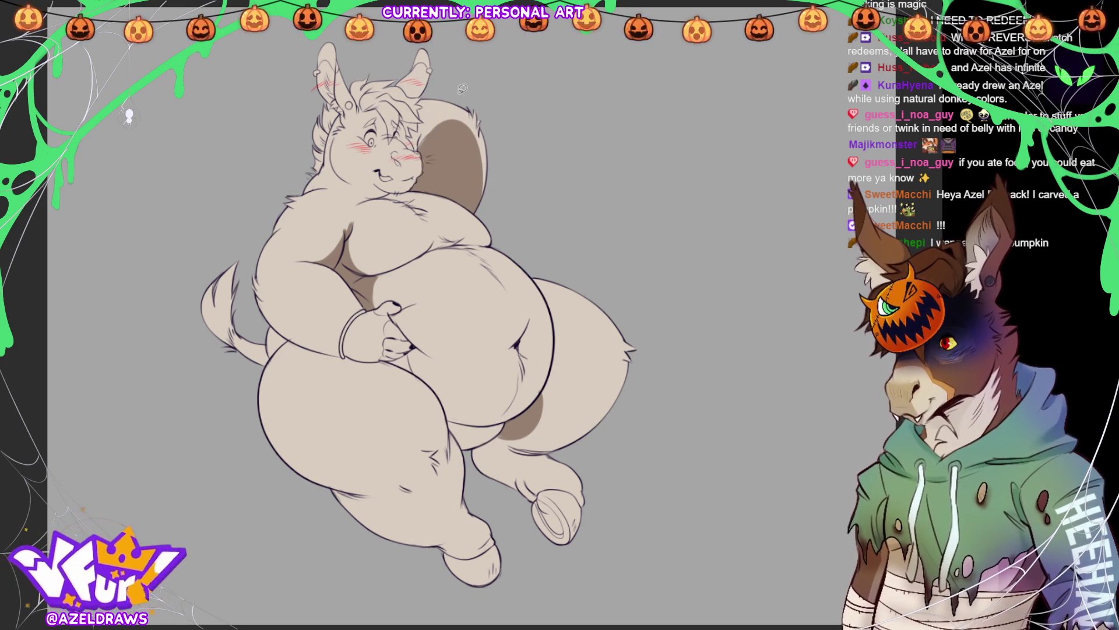
pyautogui.moveTo(452, 115)
pyautogui.mouseDown()
pyautogui.moveTo(413, 124)
pyautogui.moveTo(423, 129)
pyautogui.mouseUp()
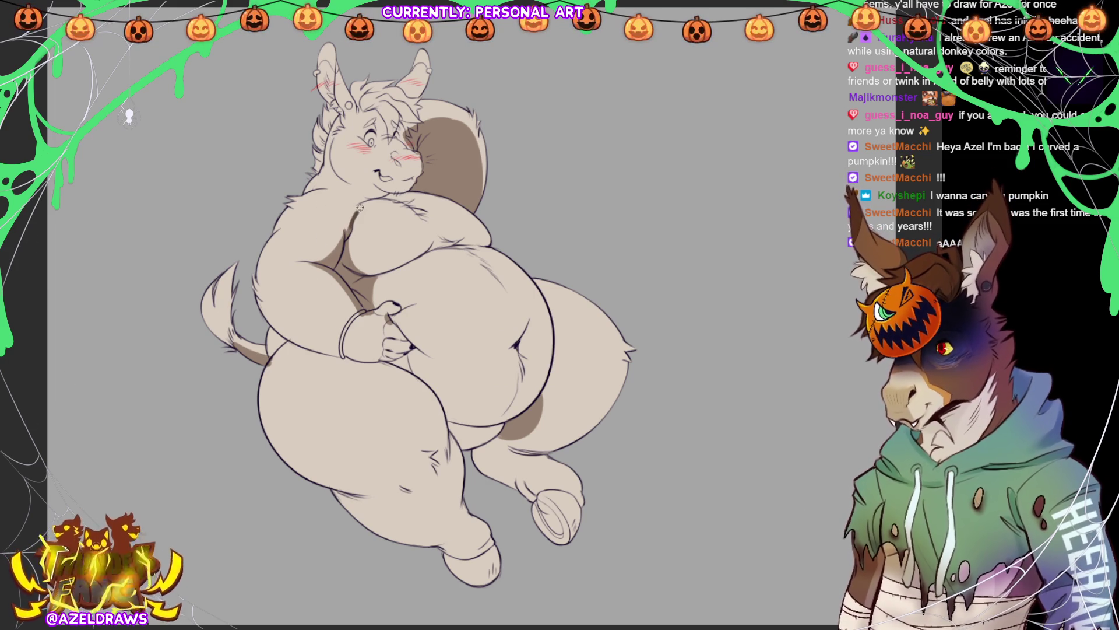
# Step: Fill dark brown fur across the chest, left shoulder and arm, undoing two stray strokes
pyautogui.moveTo(373, 199); pyautogui.dragTo(352, 219)
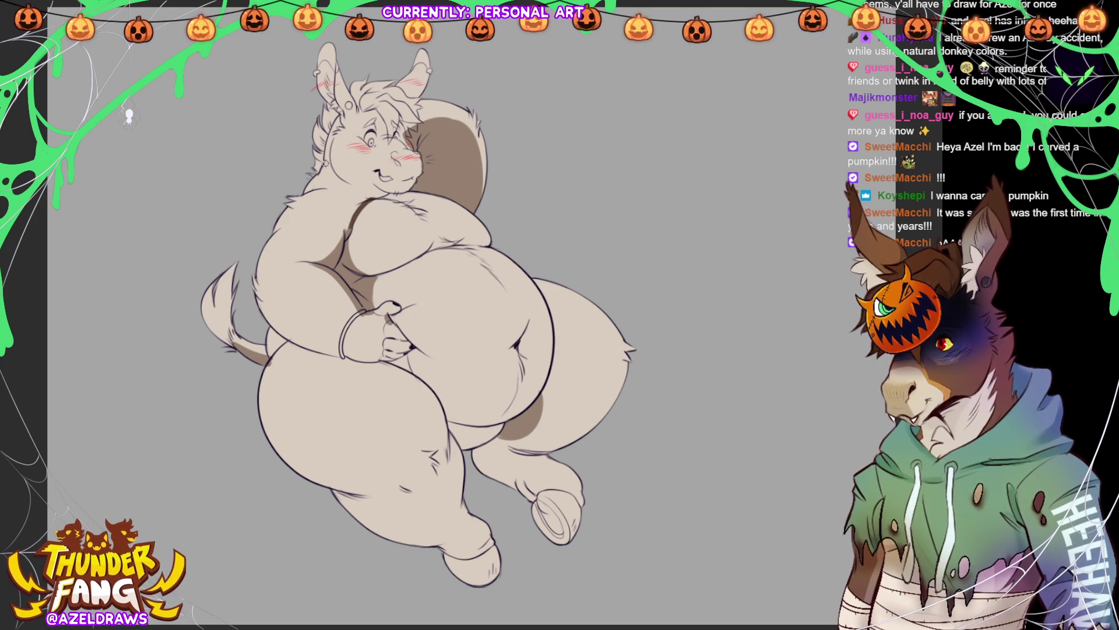
pyautogui.moveTo(306, 193); pyautogui.dragTo(285, 202)
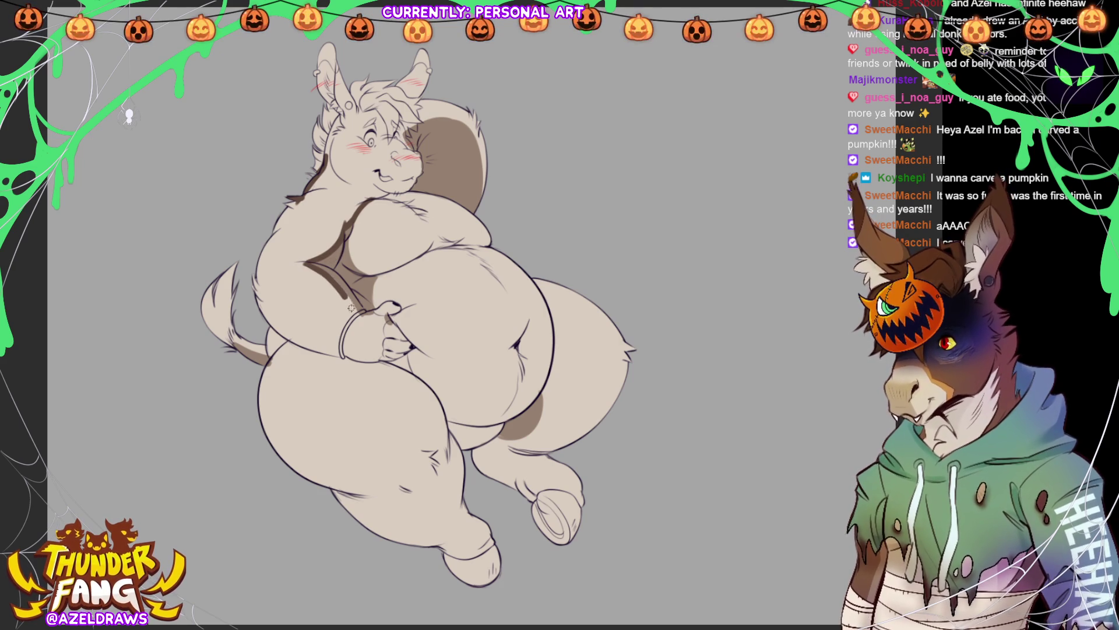
pyautogui.moveTo(303, 264); pyautogui.dragTo(357, 320)
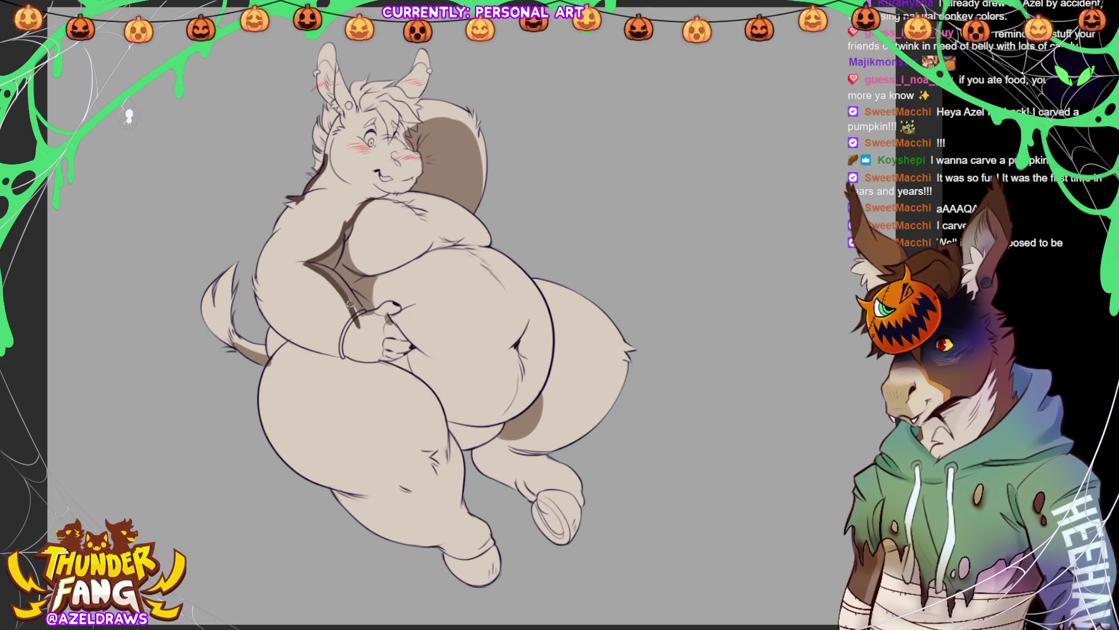
pyautogui.hotkey('ctrl', 'z')
pyautogui.moveTo(323, 273); pyautogui.dragTo(365, 335)
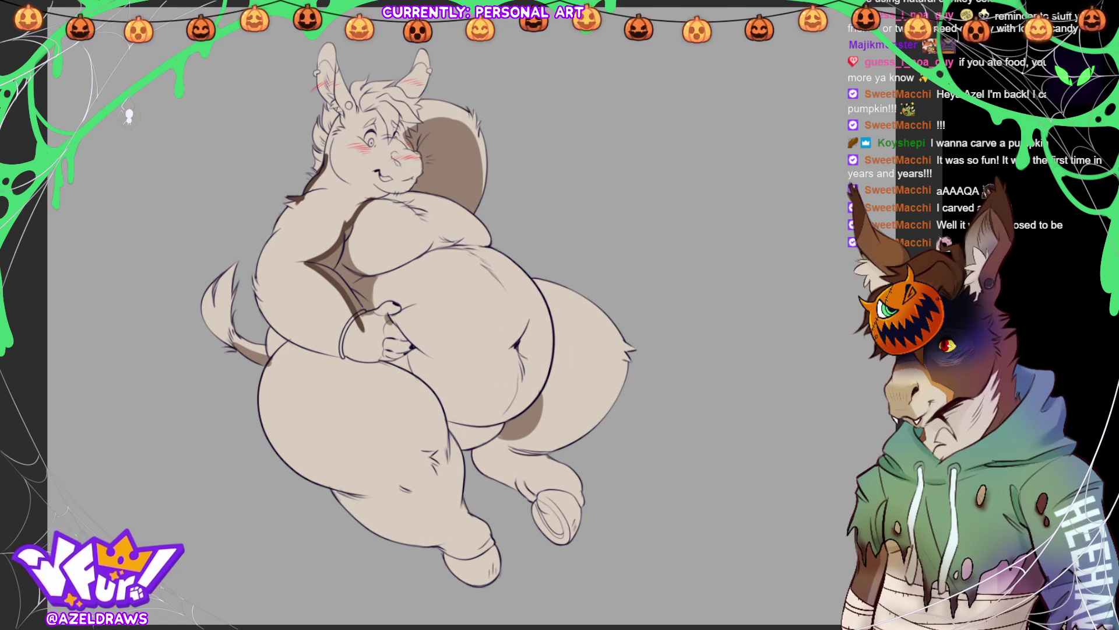
pyautogui.moveTo(263, 324); pyautogui.dragTo(344, 291)
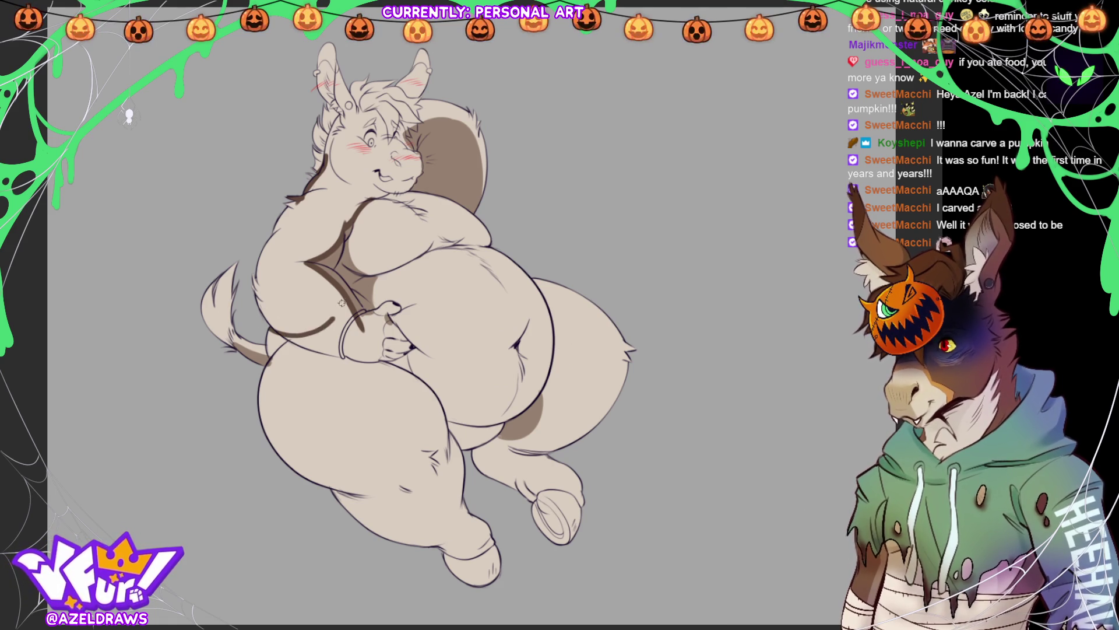
pyautogui.hotkey('ctrl', 'z')
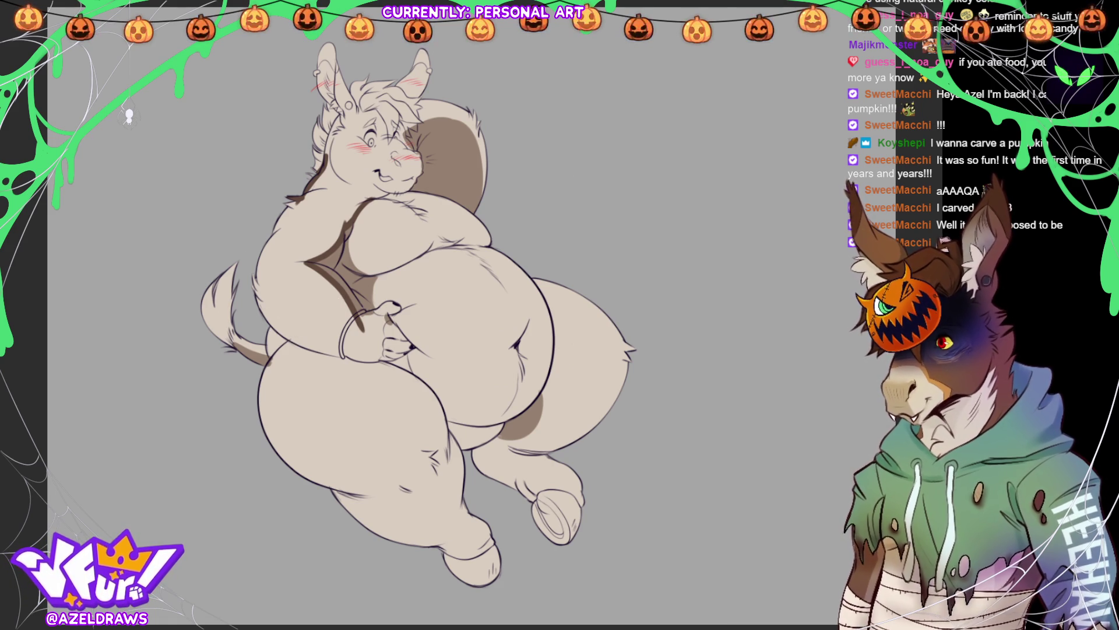
pyautogui.moveTo(257, 320)
pyautogui.mouseDown()
pyautogui.moveTo(329, 269)
pyautogui.moveTo(331, 175)
pyautogui.moveTo(282, 349)
pyautogui.mouseUp()
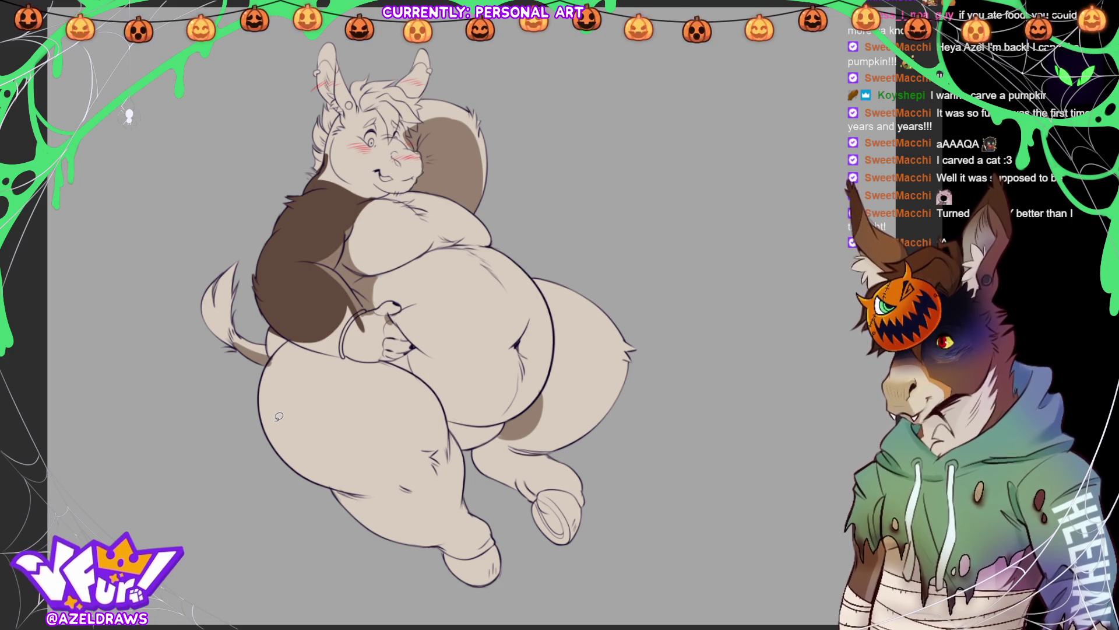
# Step: Fill the tail base, lower leg, foot and right thigh with dark brown fur
pyautogui.moveTo(235, 340); pyautogui.dragTo(286, 322)
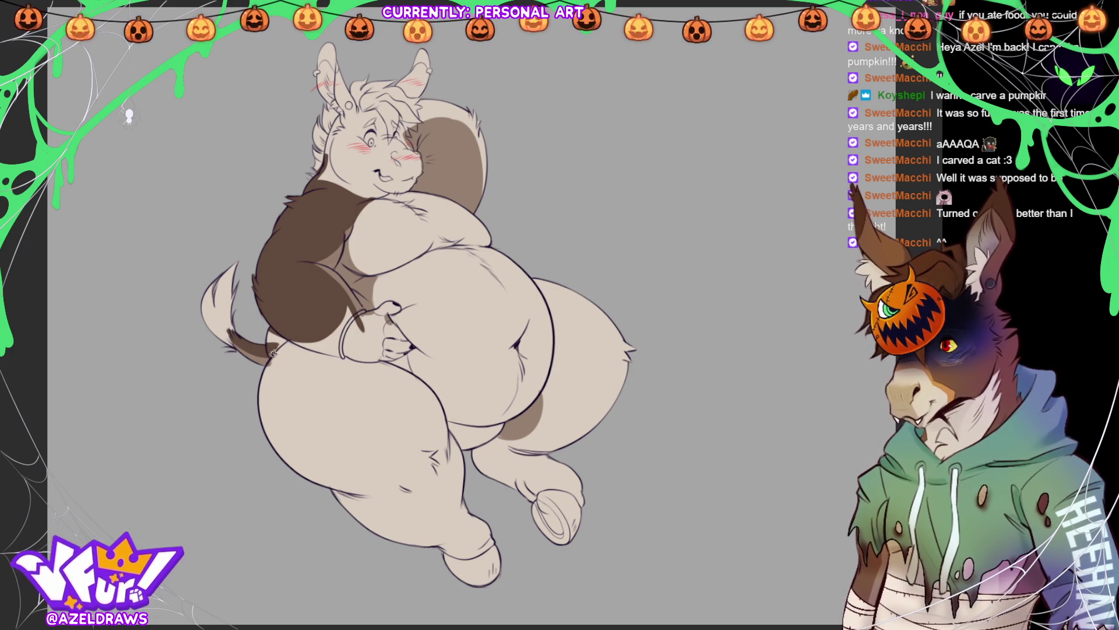
pyautogui.moveTo(287, 321)
pyautogui.mouseDown()
pyautogui.moveTo(283, 346)
pyautogui.moveTo(284, 321)
pyautogui.mouseUp()
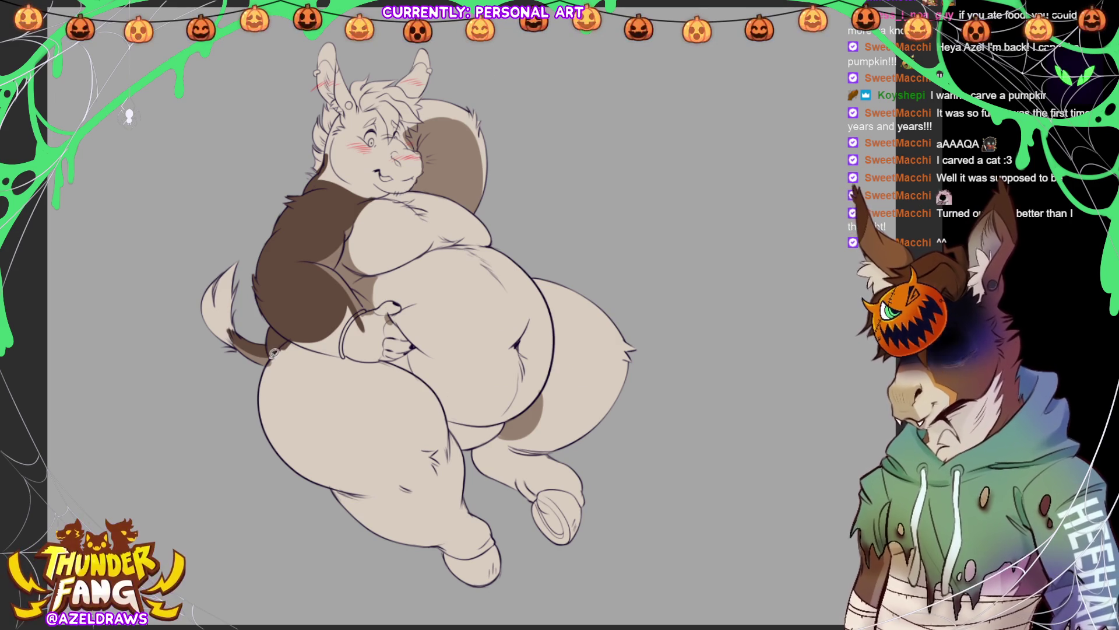
pyautogui.moveTo(257, 388); pyautogui.dragTo(484, 488)
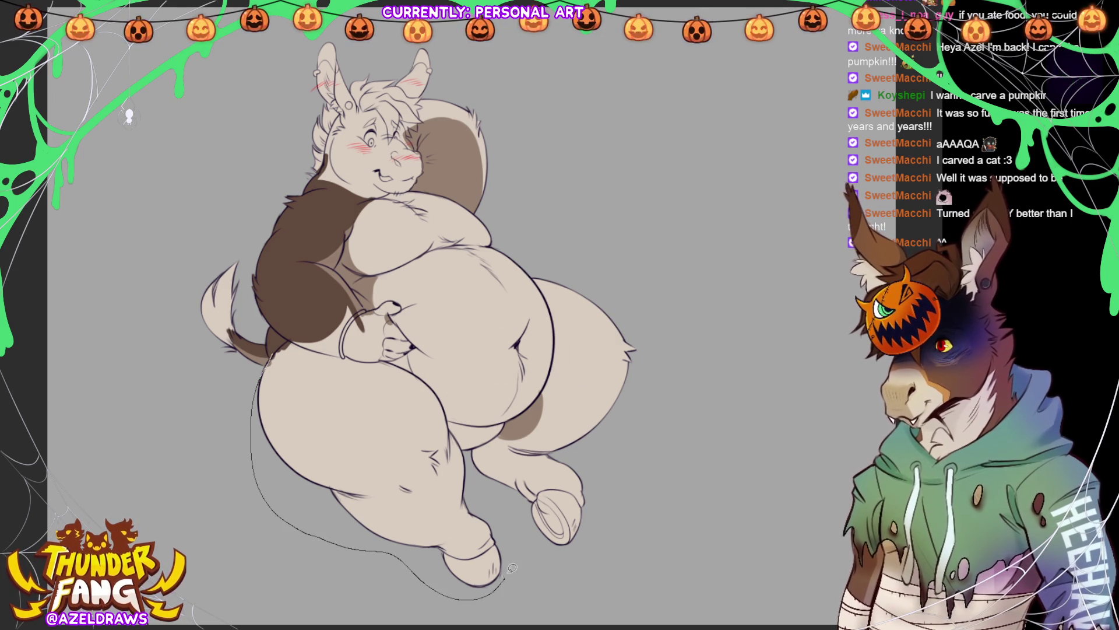
pyautogui.moveTo(484, 488)
pyautogui.mouseDown()
pyautogui.moveTo(323, 355)
pyautogui.moveTo(391, 319)
pyautogui.moveTo(331, 308)
pyautogui.moveTo(335, 421)
pyautogui.mouseUp()
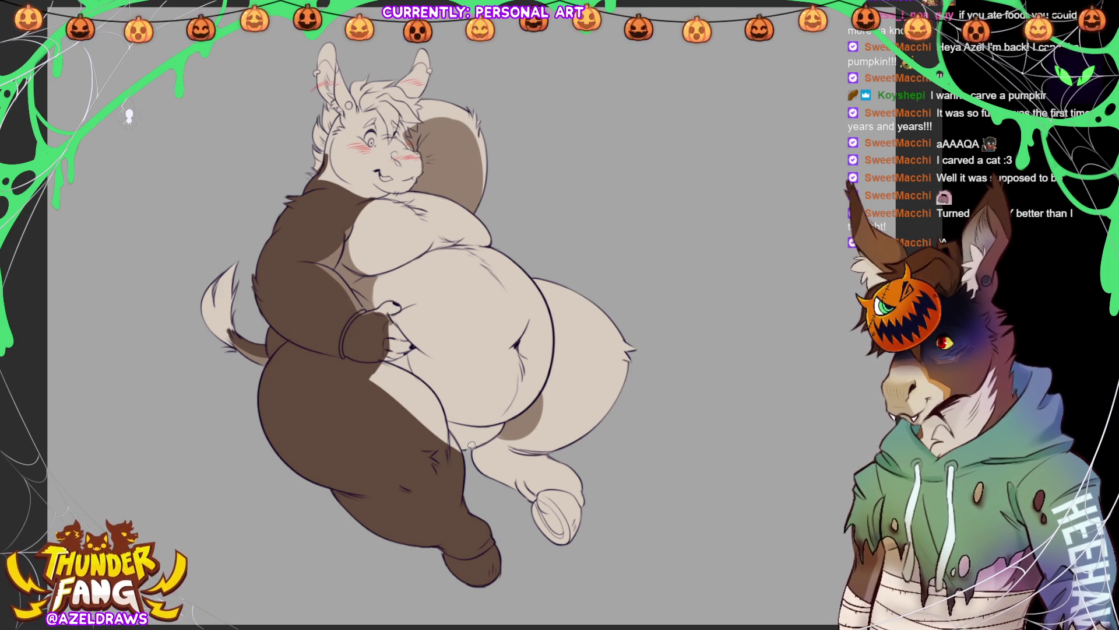
pyautogui.moveTo(382, 361)
pyautogui.mouseDown()
pyautogui.moveTo(419, 369)
pyautogui.moveTo(336, 304)
pyautogui.mouseUp()
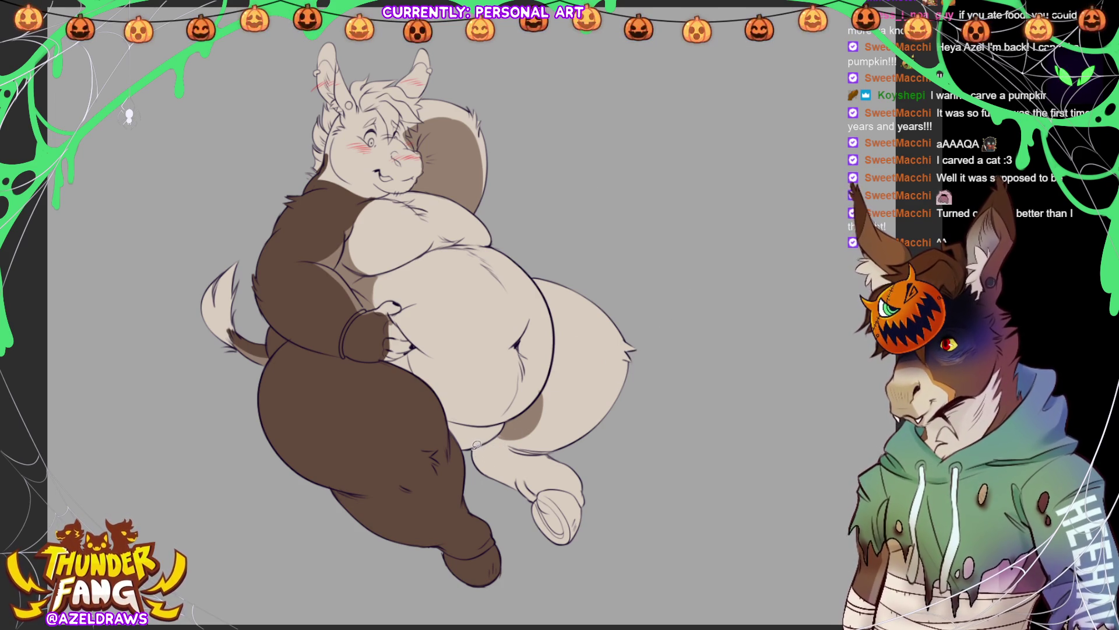
pyautogui.moveTo(482, 440); pyautogui.dragTo(545, 386)
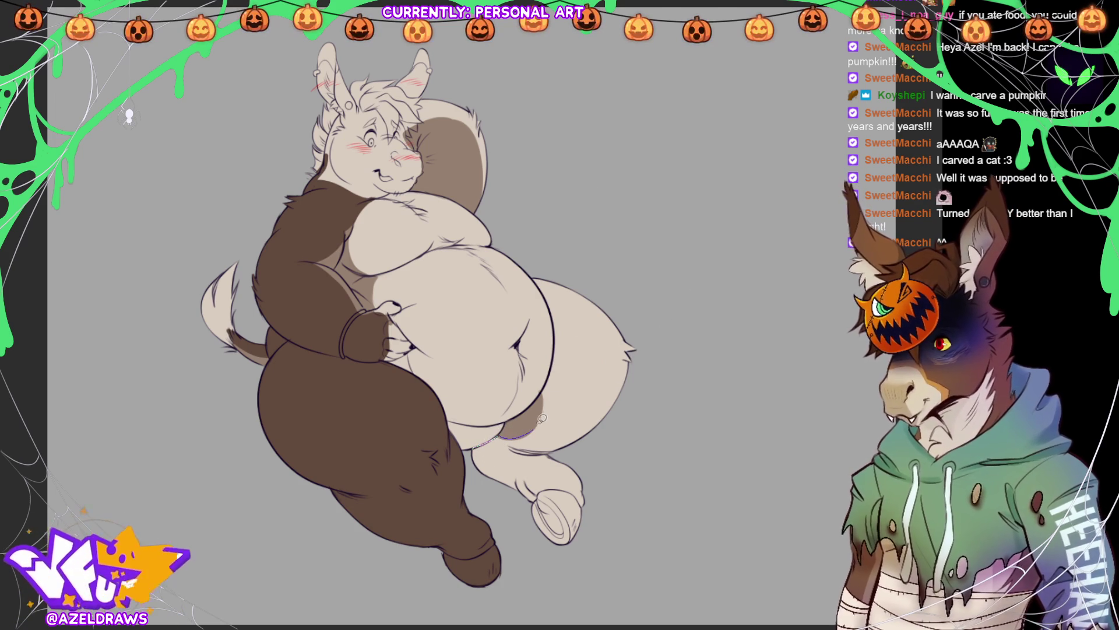
pyautogui.moveTo(545, 386); pyautogui.dragTo(477, 480)
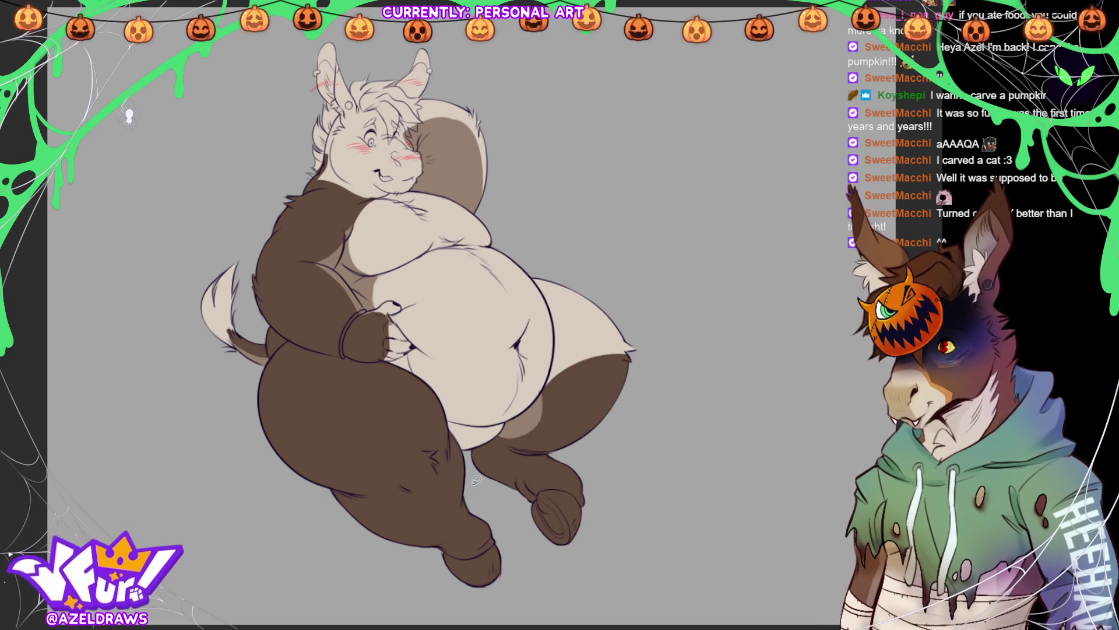
pyautogui.moveTo(534, 272)
pyautogui.mouseDown()
pyautogui.moveTo(593, 395)
pyautogui.moveTo(542, 277)
pyautogui.mouseUp()
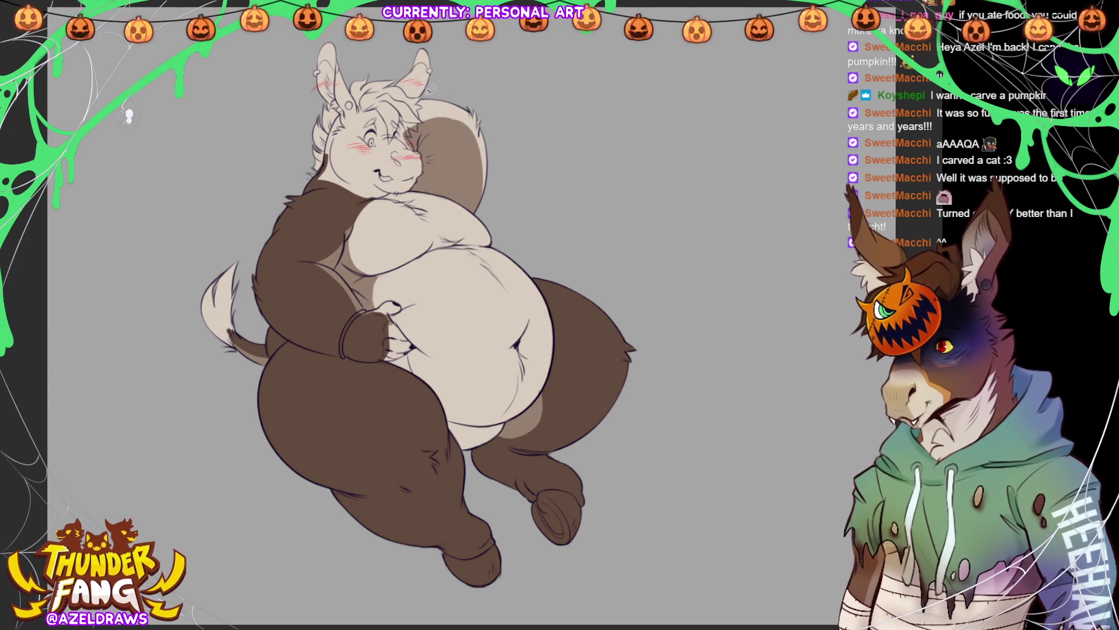
# Step: Fill the tail's top edge dark brown and dab white at the belly edge
pyautogui.moveTo(408, 127)
pyautogui.mouseDown()
pyautogui.moveTo(488, 201)
pyautogui.moveTo(532, 88)
pyautogui.mouseUp()
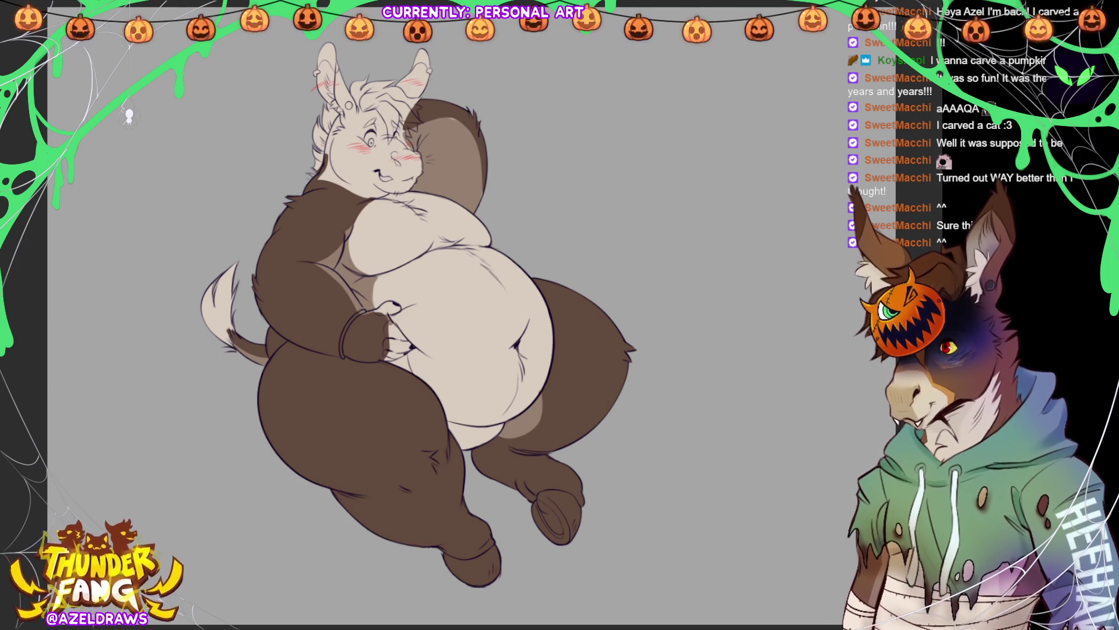
pyautogui.moveTo(418, 123)
pyautogui.mouseDown()
pyautogui.moveTo(488, 182)
pyautogui.moveTo(477, 213)
pyautogui.mouseUp()
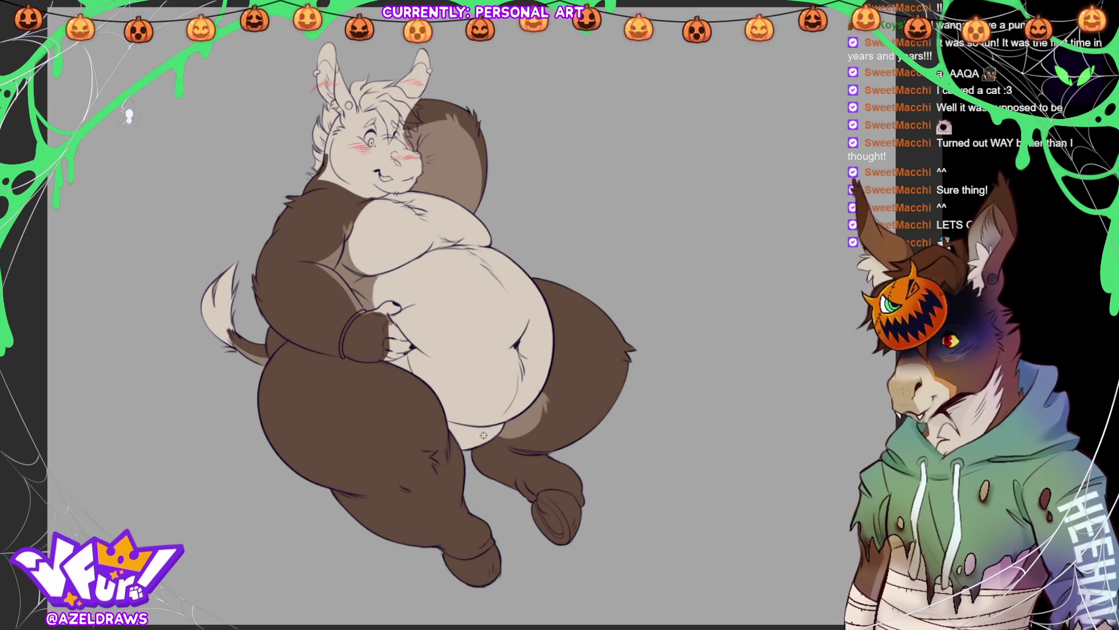
pyautogui.click(552, 381)
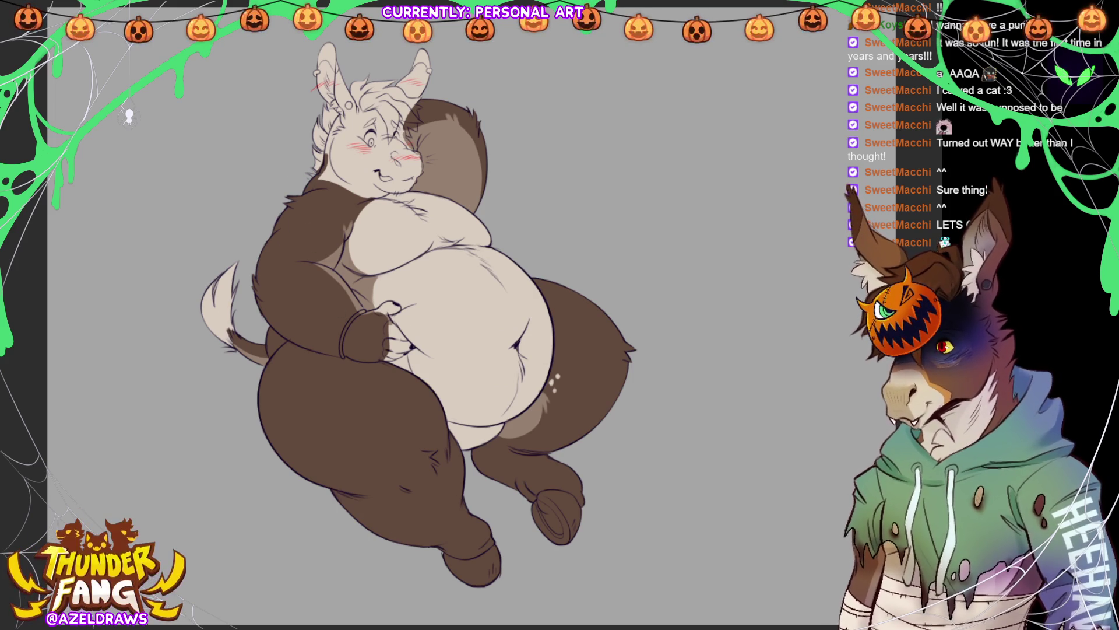
# Step: Zoom in on the head, undo stray cheek and muzzle strokes, and fill the face's left side brown
pyautogui.scroll(5, 324, 77)
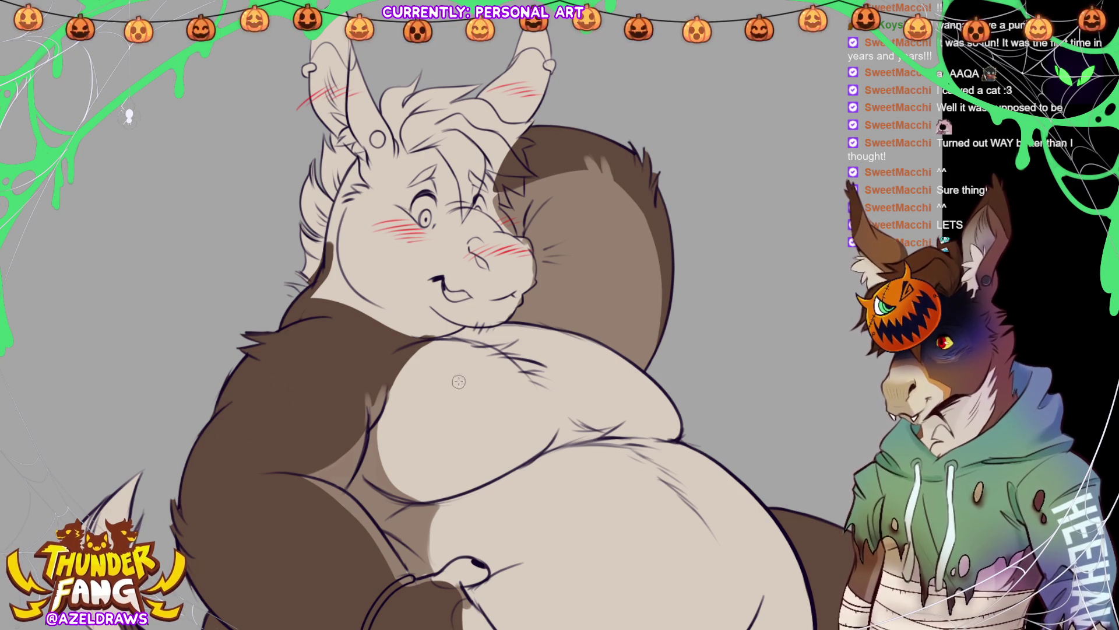
pyautogui.moveTo(404, 269); pyautogui.dragTo(431, 306)
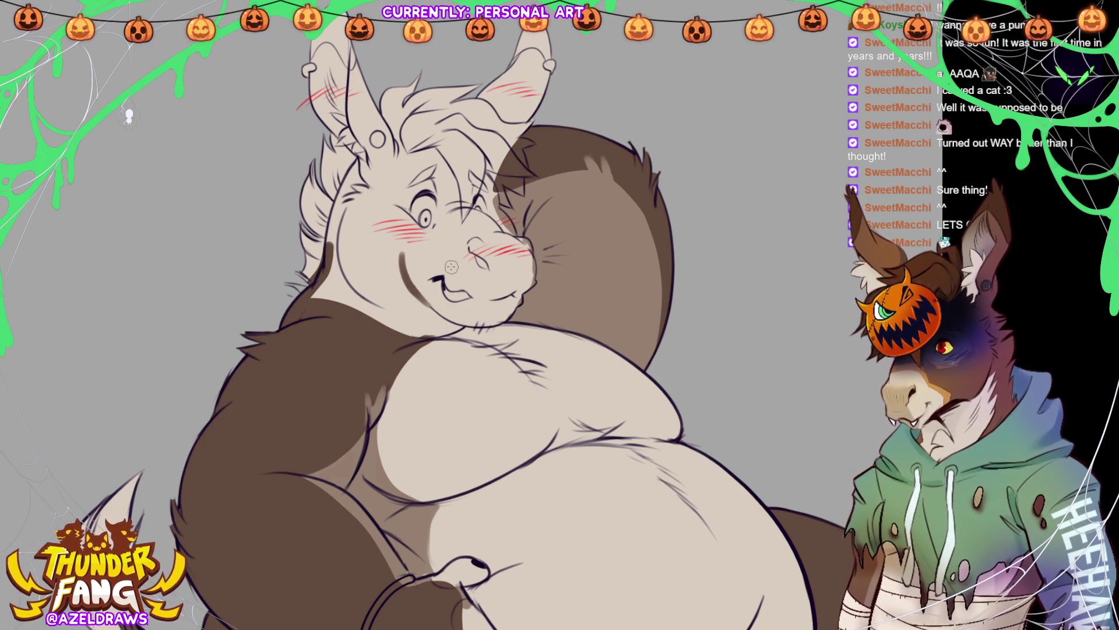
pyautogui.moveTo(407, 251); pyautogui.dragTo(487, 208)
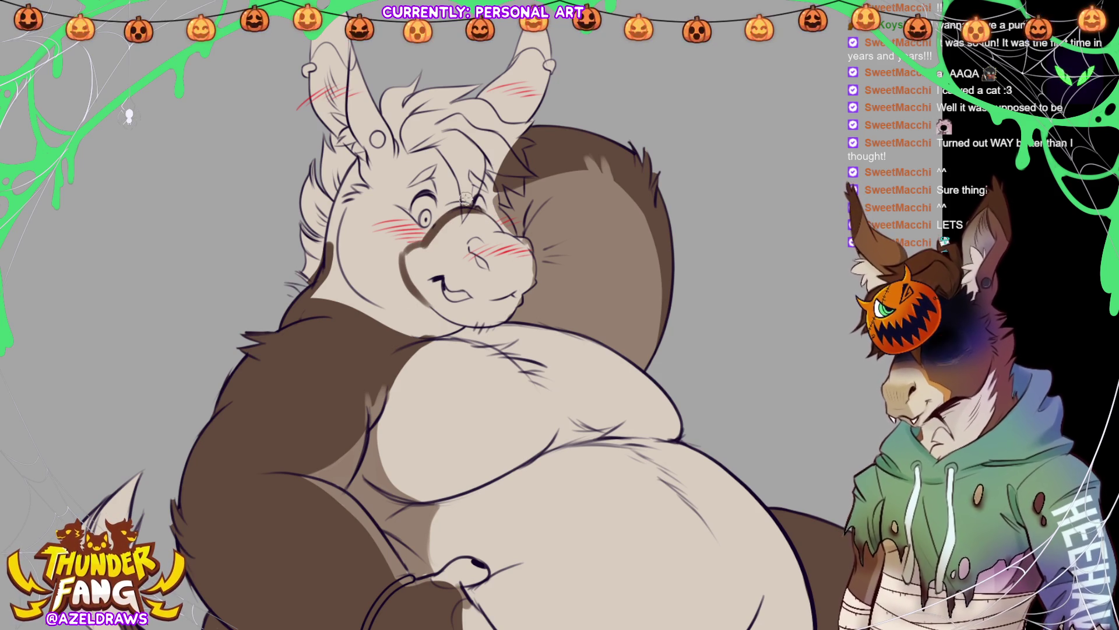
pyautogui.hotkey('ctrl', 'z')
pyautogui.hotkey('ctrl', 'z')
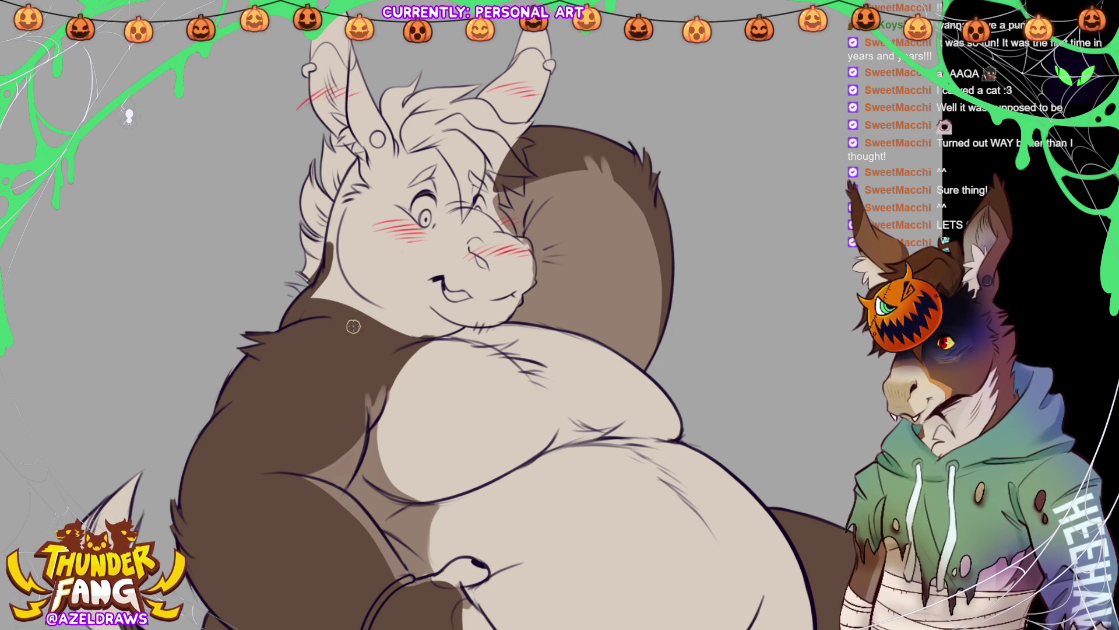
pyautogui.moveTo(422, 335); pyautogui.dragTo(447, 332)
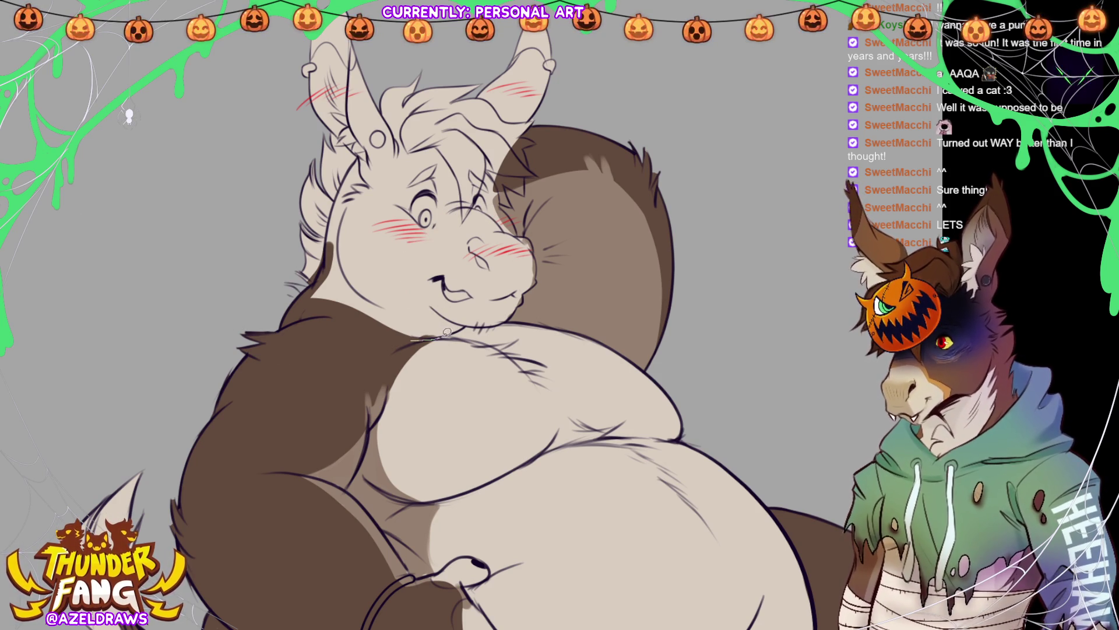
pyautogui.moveTo(480, 287); pyautogui.dragTo(462, 325)
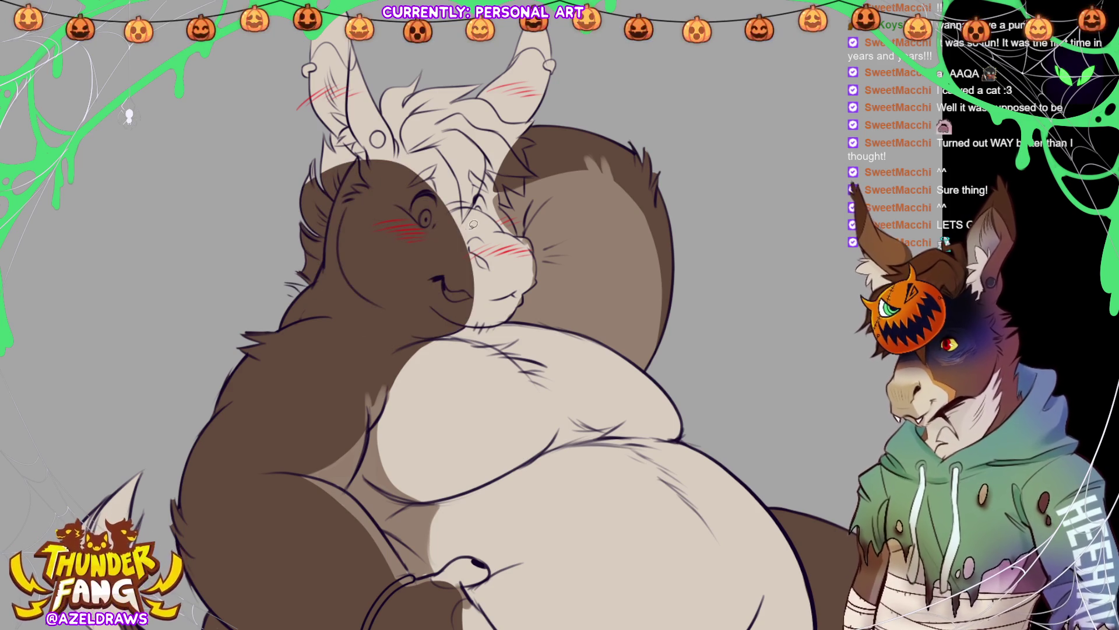
# Step: Fill both ears, the top of the head, forehead and area around the muzzle dark brown
pyautogui.moveTo(469, 180); pyautogui.dragTo(486, 169)
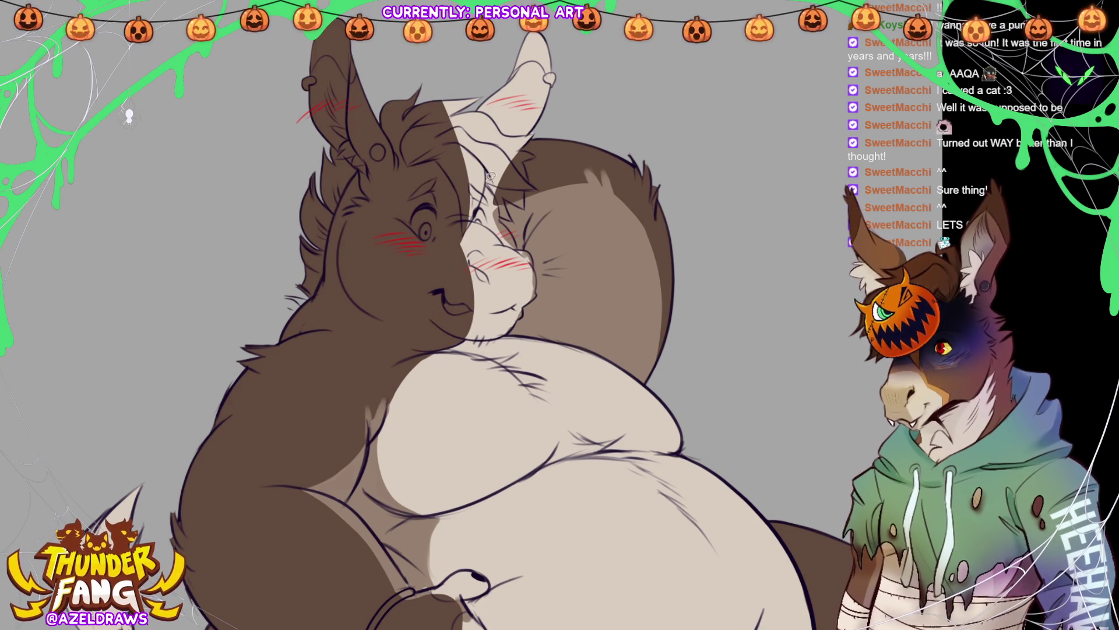
pyautogui.moveTo(401, 126); pyautogui.dragTo(403, 122)
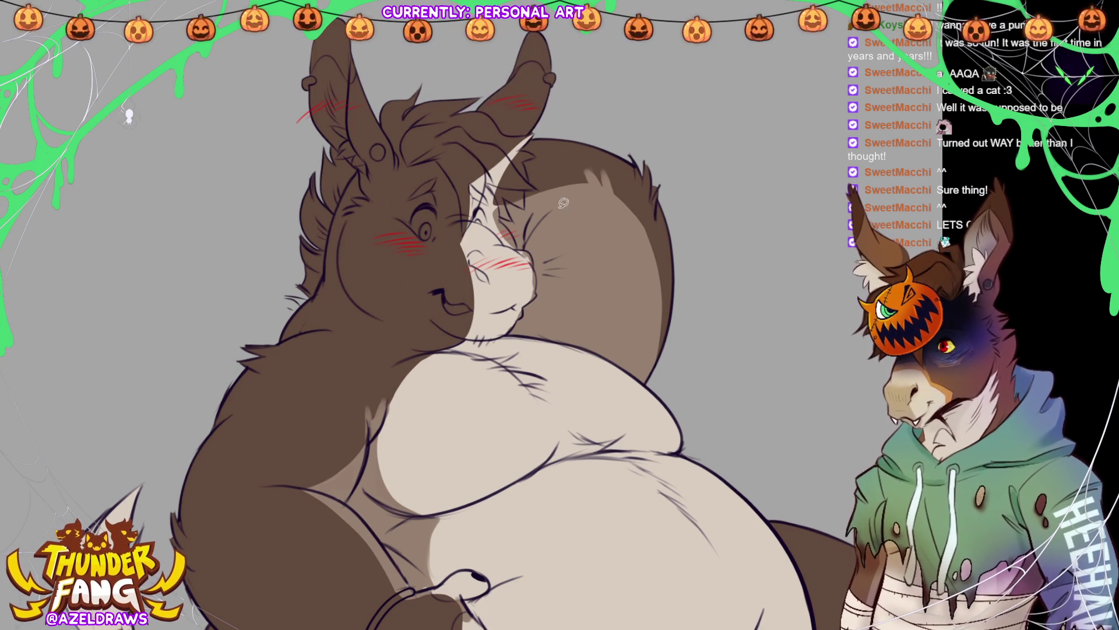
pyautogui.moveTo(533, 130); pyautogui.dragTo(477, 149)
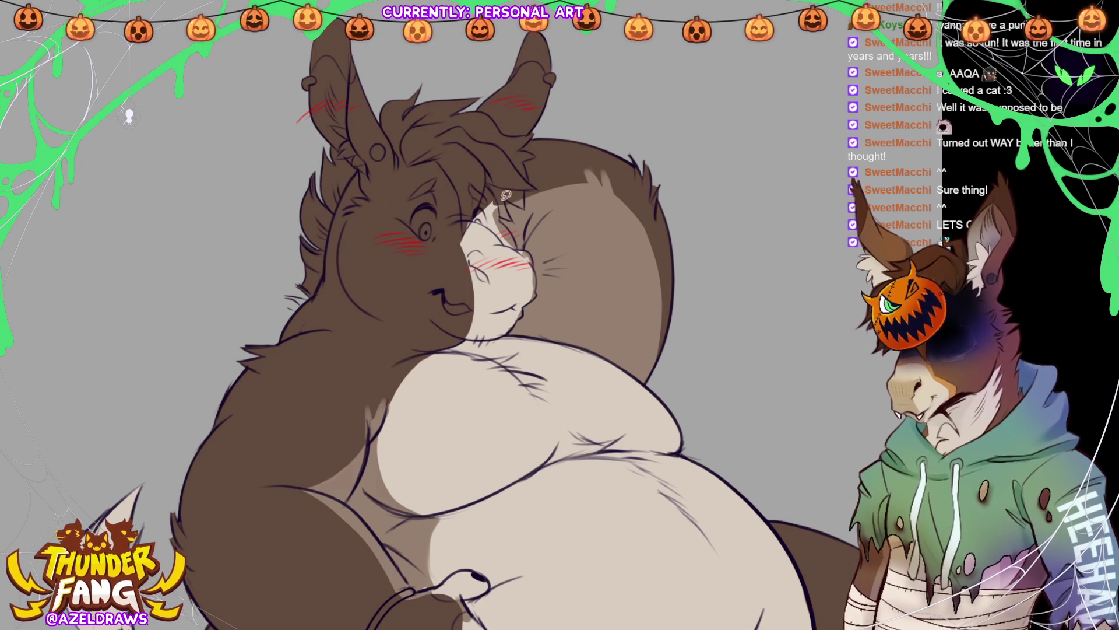
pyautogui.moveTo(504, 189)
pyautogui.mouseDown()
pyautogui.moveTo(458, 308)
pyautogui.moveTo(531, 286)
pyautogui.mouseUp()
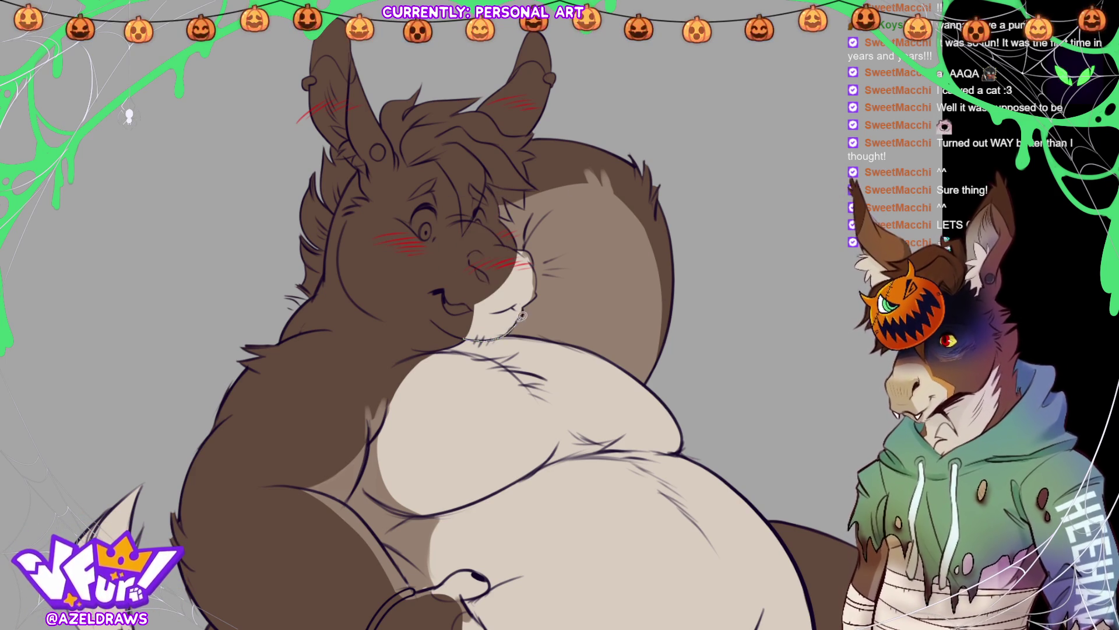
pyautogui.moveTo(527, 307); pyautogui.dragTo(531, 285)
pyautogui.moveTo(535, 241); pyautogui.dragTo(535, 288)
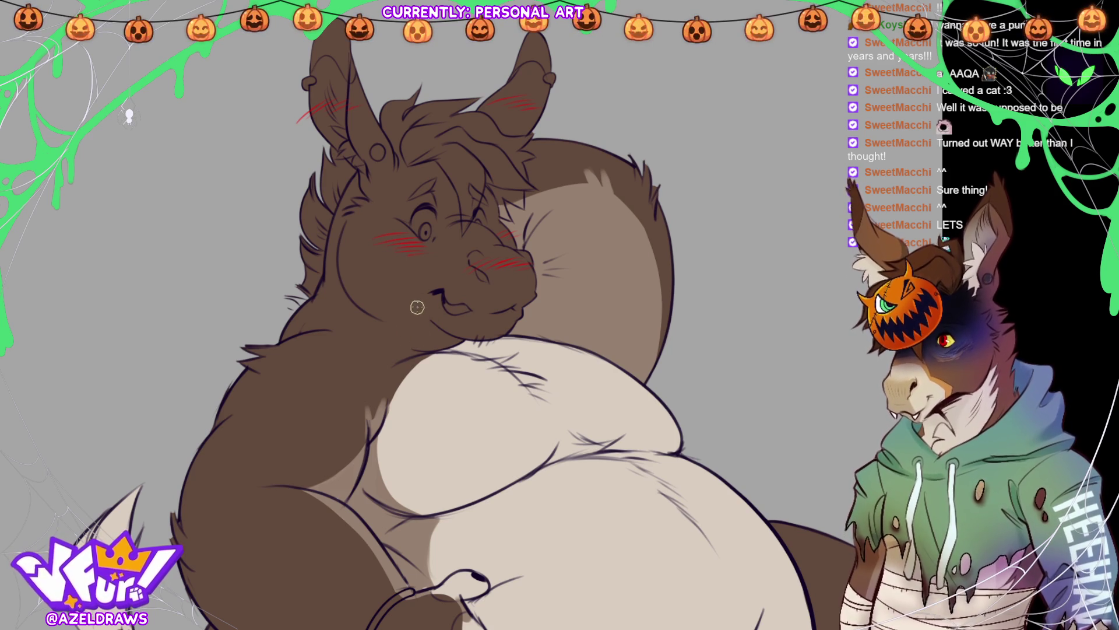
# Step: Paint white highlights across the muzzle, nose tip and lower muzzle edge, undoing misplaced strokes
pyautogui.moveTo(417, 292)
pyautogui.mouseDown()
pyautogui.moveTo(416, 307)
pyautogui.moveTo(502, 251)
pyautogui.mouseUp()
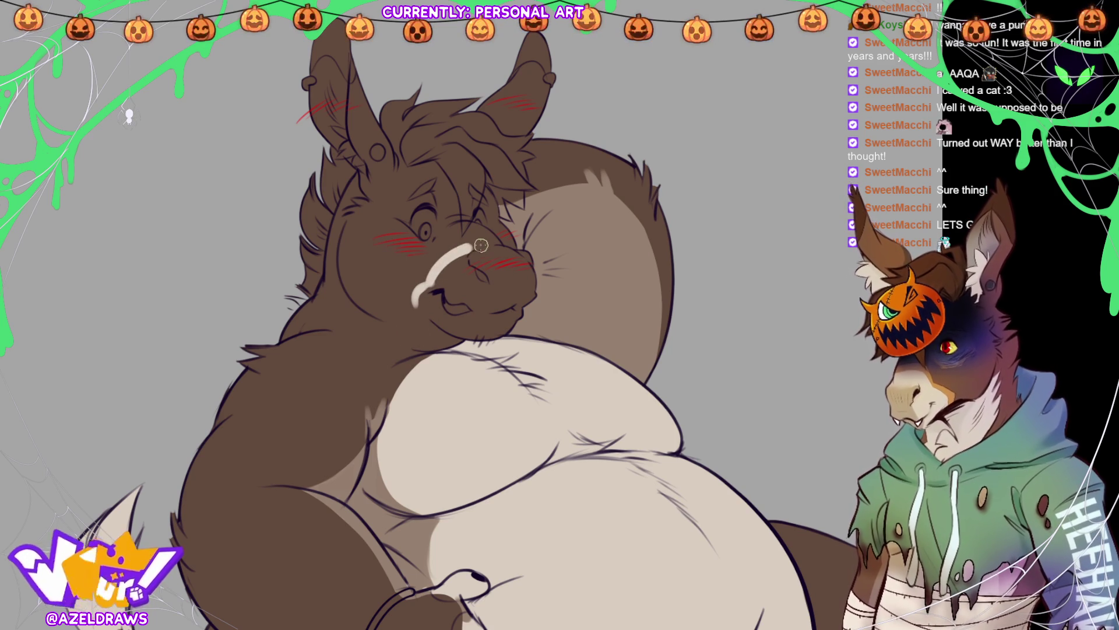
pyautogui.hotkey('ctrl', 'z')
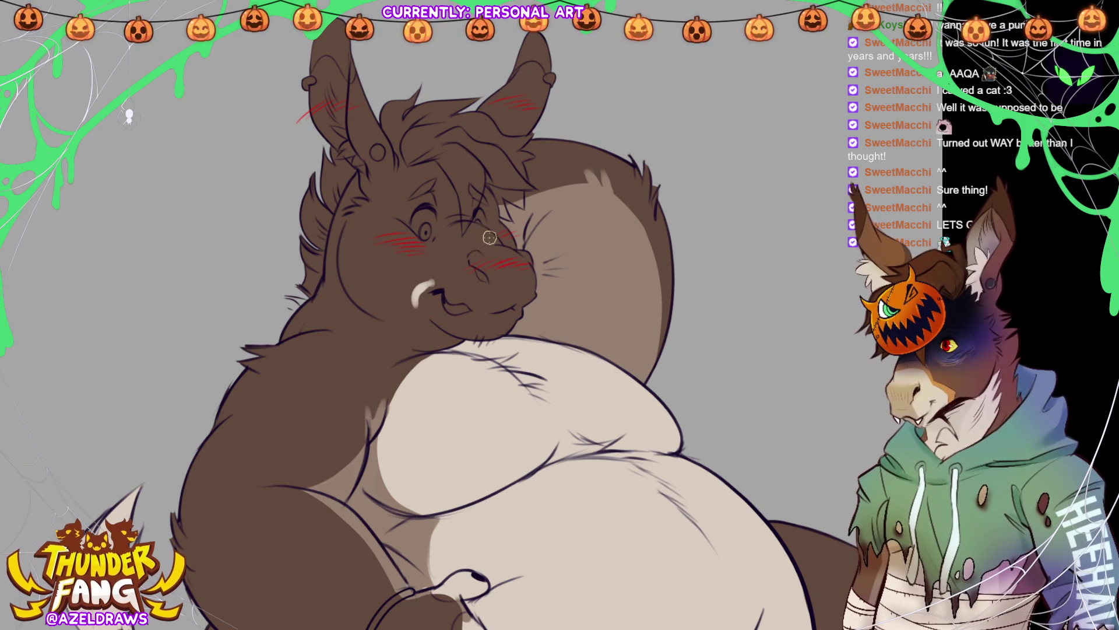
pyautogui.moveTo(449, 247); pyautogui.dragTo(501, 252)
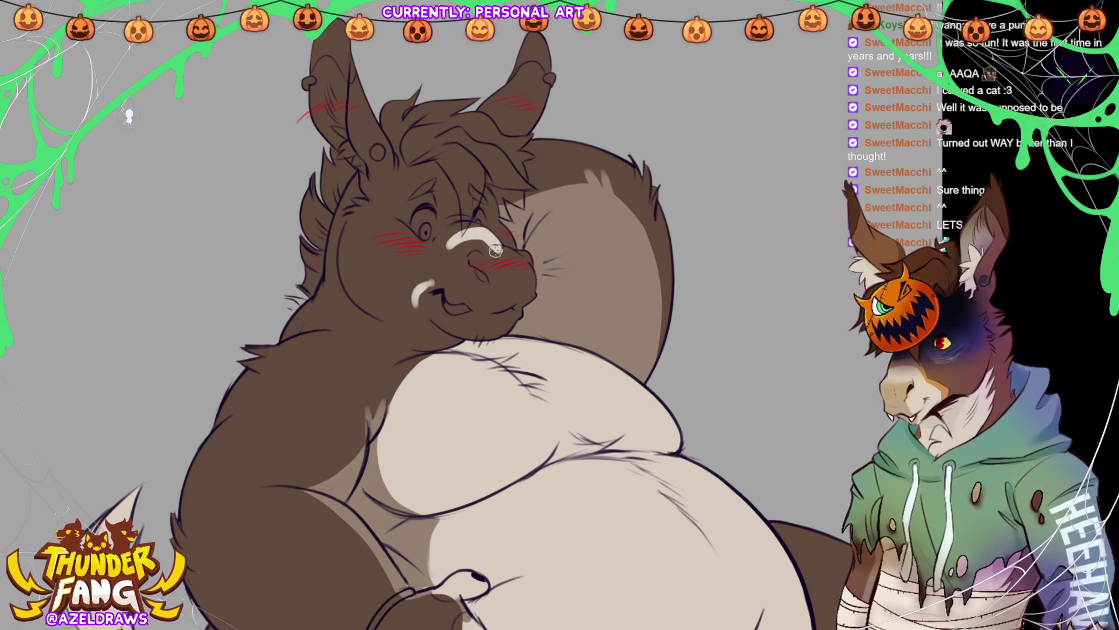
pyautogui.moveTo(432, 287)
pyautogui.mouseDown()
pyautogui.moveTo(493, 249)
pyautogui.moveTo(524, 267)
pyautogui.mouseUp()
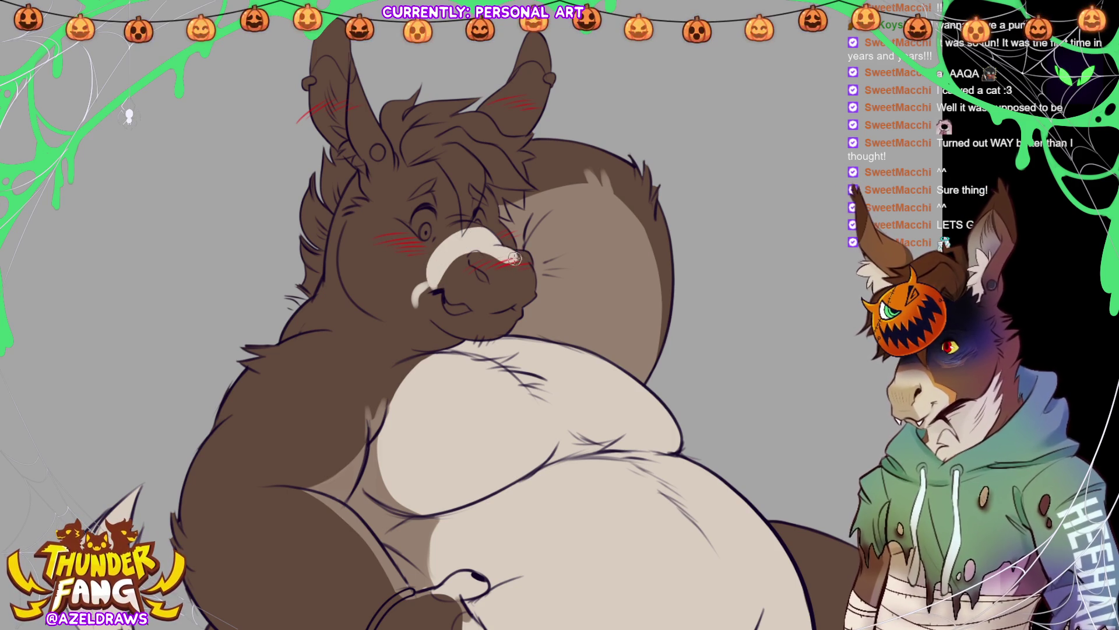
pyautogui.moveTo(517, 256); pyautogui.dragTo(528, 272)
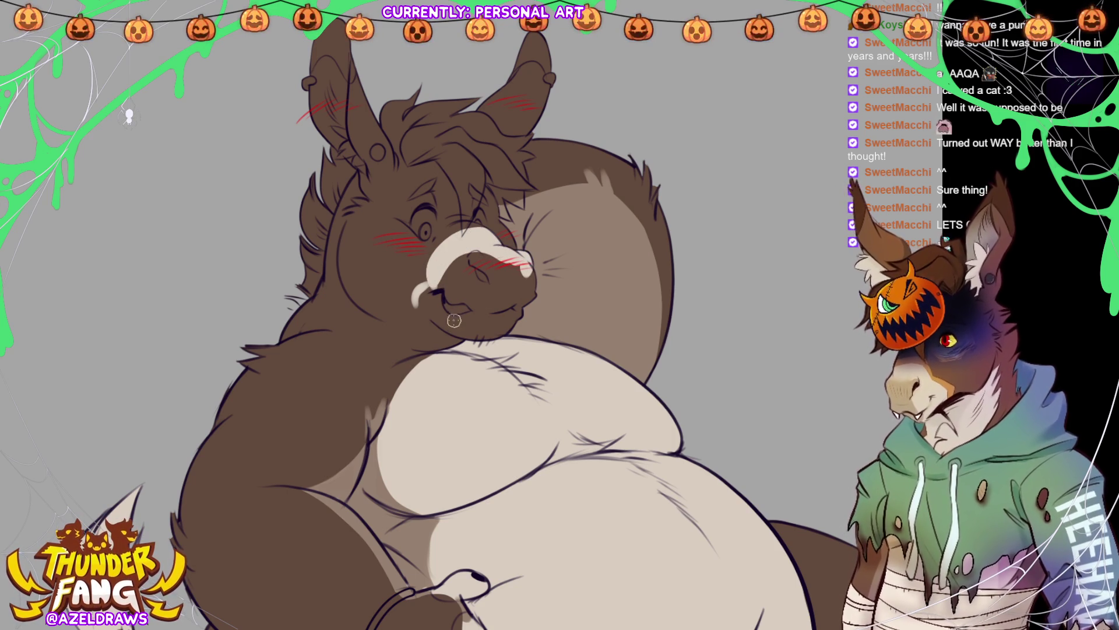
pyautogui.moveTo(435, 318)
pyautogui.mouseDown()
pyautogui.moveTo(500, 329)
pyautogui.moveTo(525, 287)
pyautogui.mouseUp()
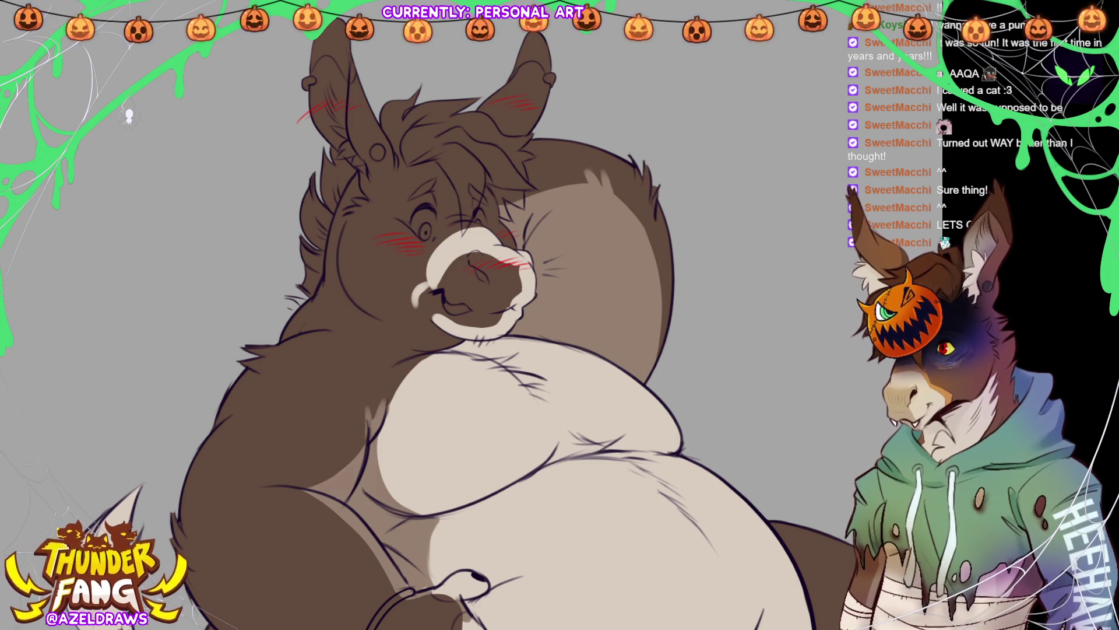
pyautogui.moveTo(353, 306)
pyautogui.mouseDown()
pyautogui.moveTo(389, 325)
pyautogui.moveTo(366, 311)
pyautogui.moveTo(381, 336)
pyautogui.moveTo(419, 348)
pyautogui.moveTo(386, 423)
pyautogui.mouseUp()
pyautogui.hotkey('ctrl', 'z')
pyautogui.hotkey('ctrl', 'z')
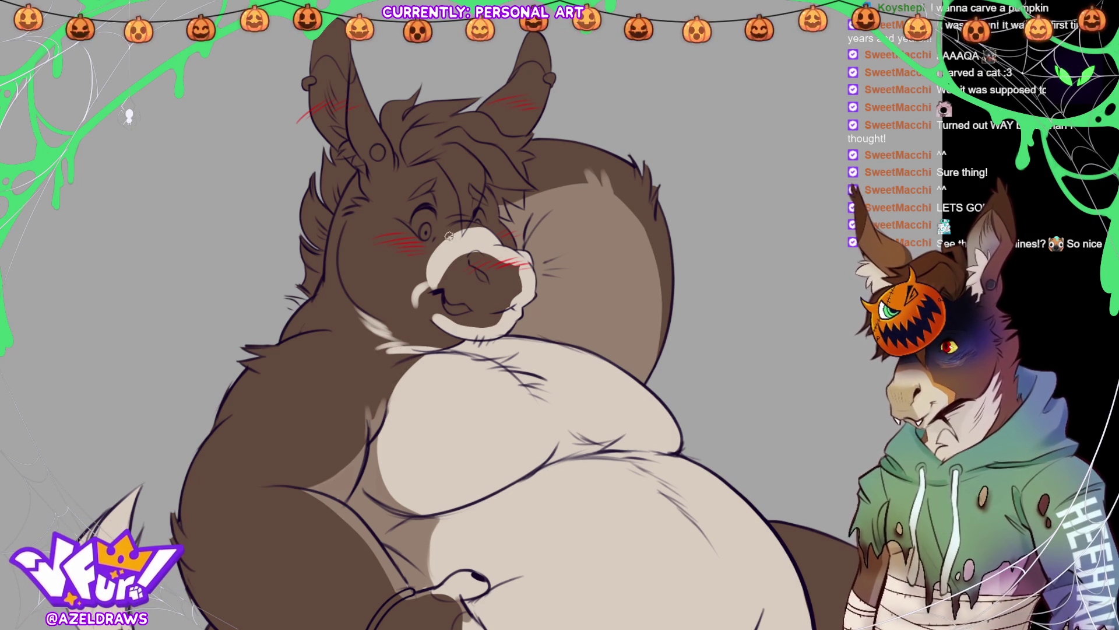
# Step: Lasso-fill the muzzle in light cream and outline the chin for a cream fill
pyautogui.moveTo(423, 284)
pyautogui.mouseDown()
pyautogui.moveTo(450, 352)
pyautogui.moveTo(500, 320)
pyautogui.mouseUp()
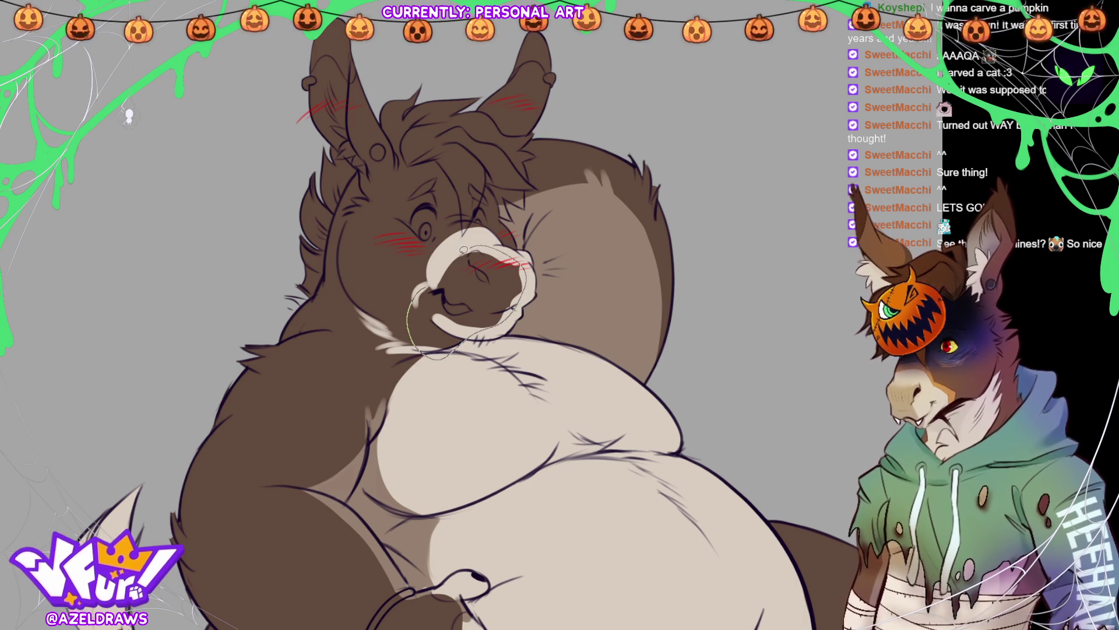
pyautogui.moveTo(529, 280); pyautogui.dragTo(458, 252)
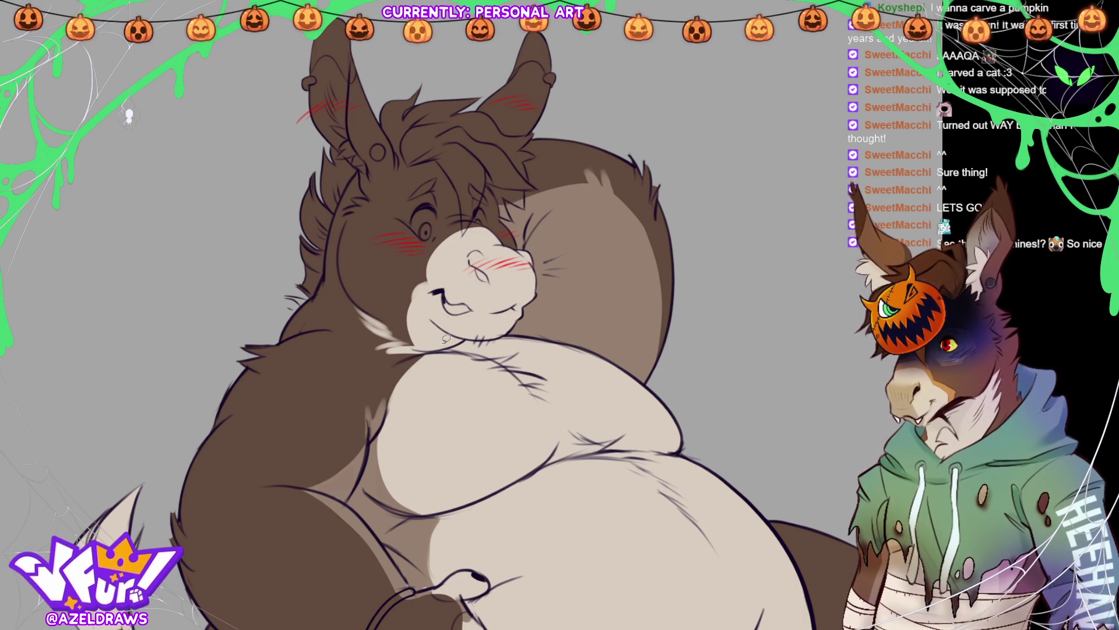
pyautogui.moveTo(360, 306)
pyautogui.mouseDown()
pyautogui.moveTo(425, 323)
pyautogui.moveTo(355, 296)
pyautogui.mouseUp()
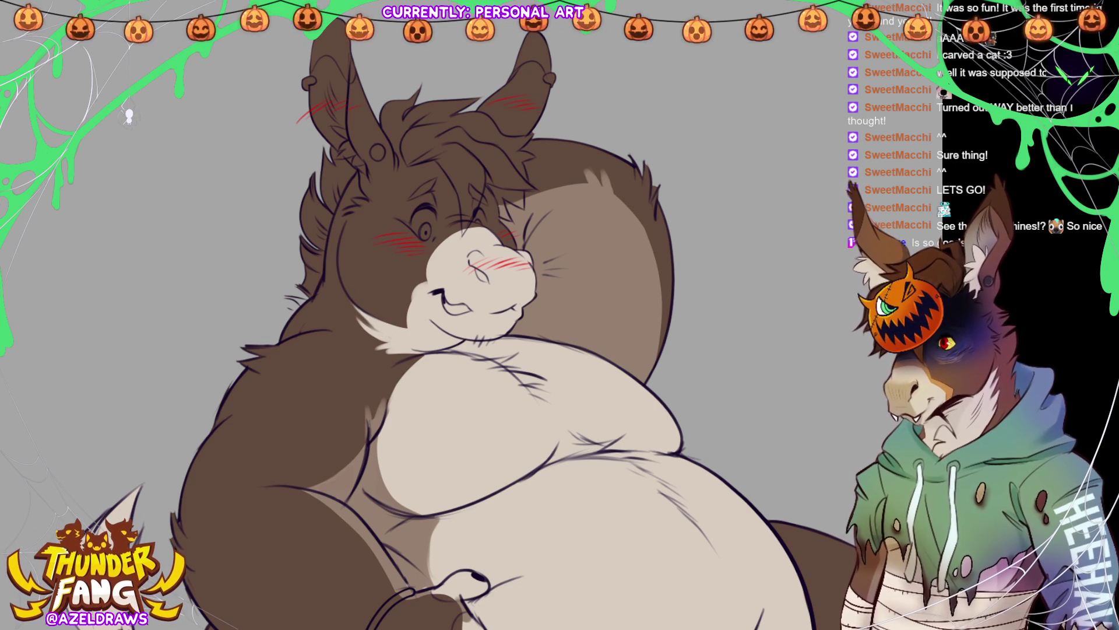
pyautogui.hotkey('ctrl', '0')
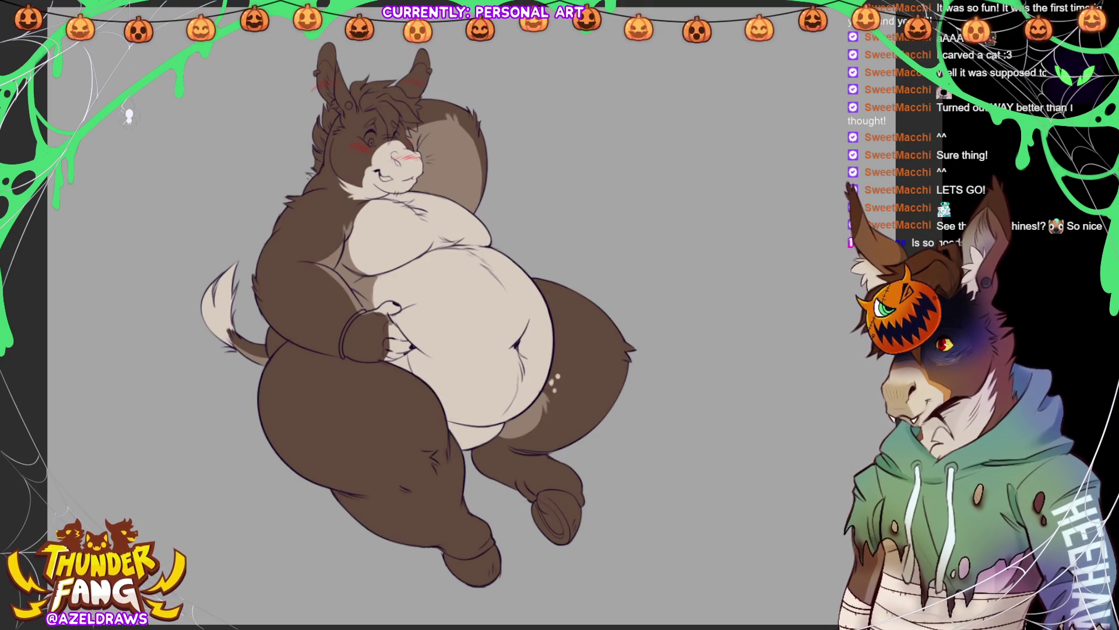
pyautogui.scroll(5, 408, 262)
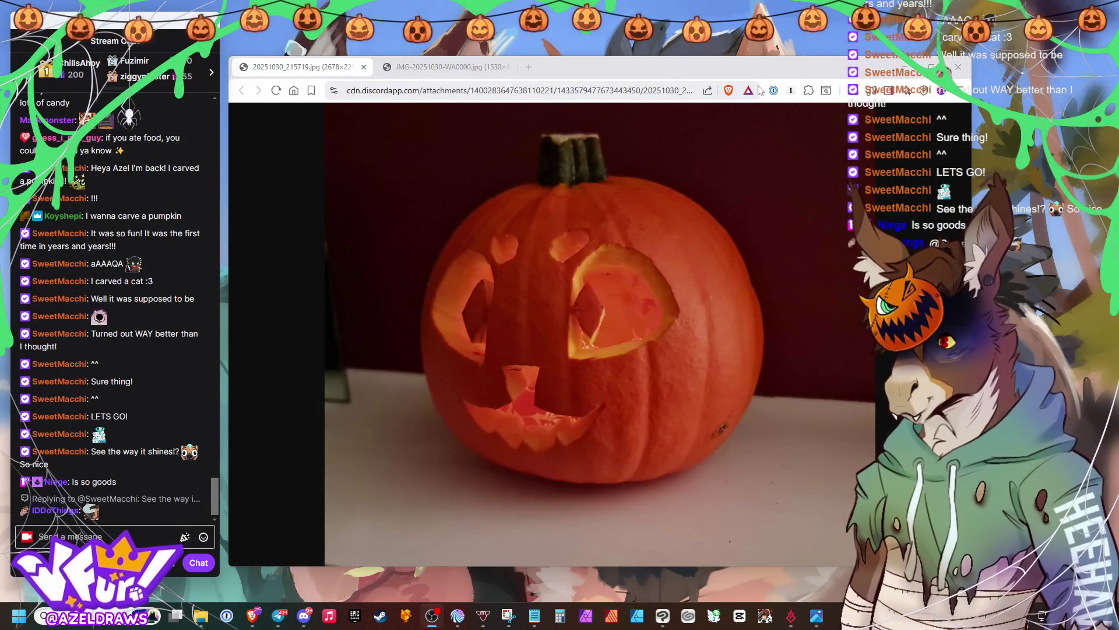
# Step: Narrow the Brave window, show the jack-o'-lantern photo, then switch back to Clip Studio Paint
pyautogui.moveTo(969, 137); pyautogui.dragTo(833, 137)
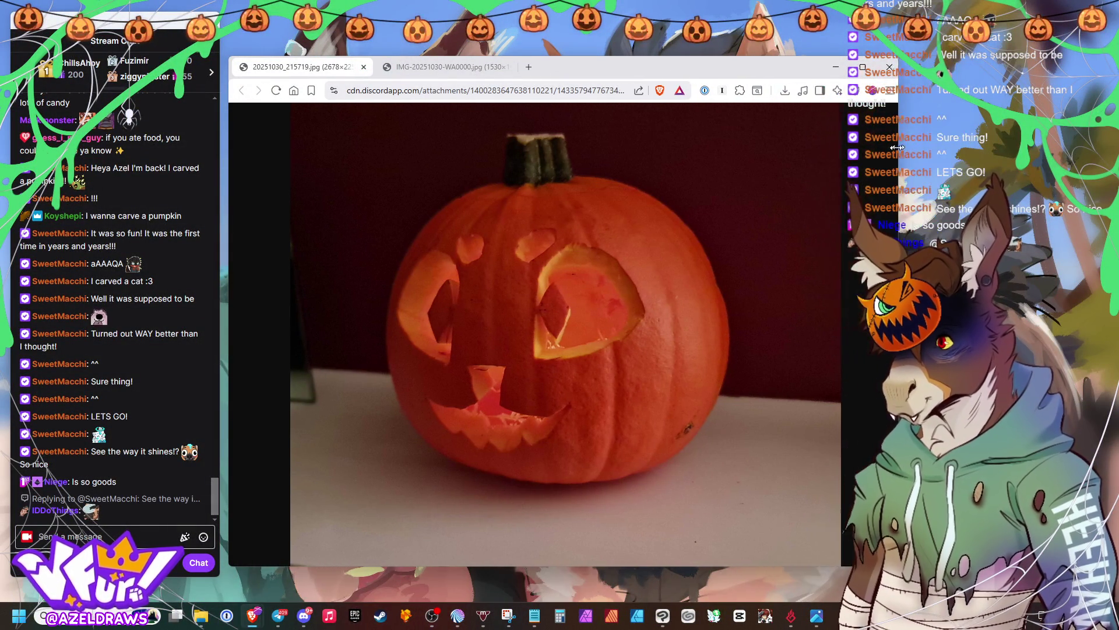
pyautogui.click(427, 67)
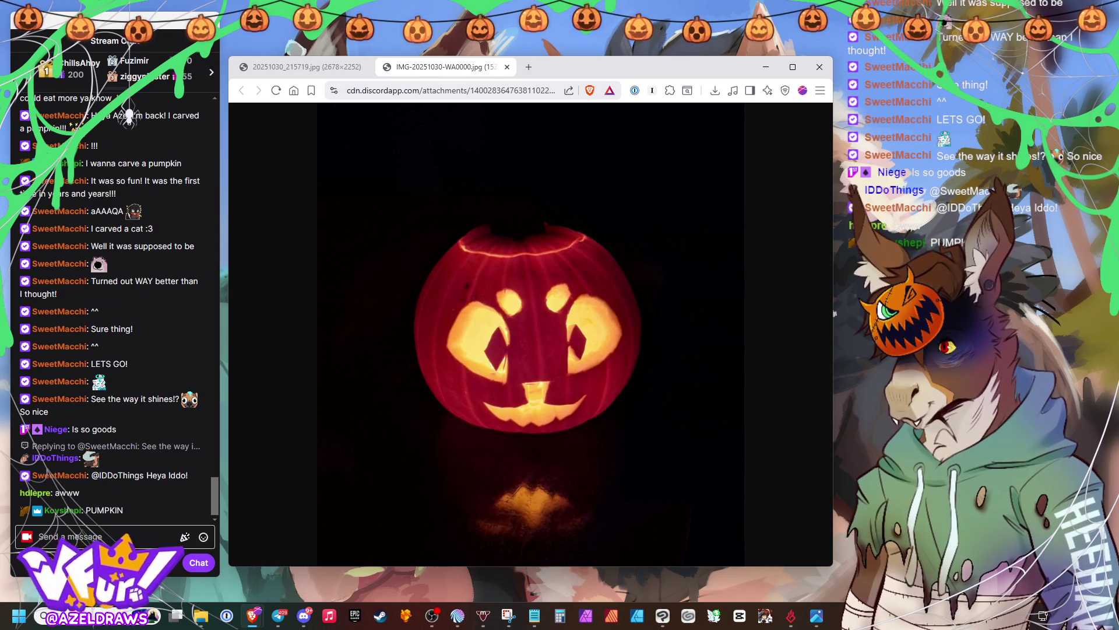
pyautogui.hotkey('alt', 'Tab')
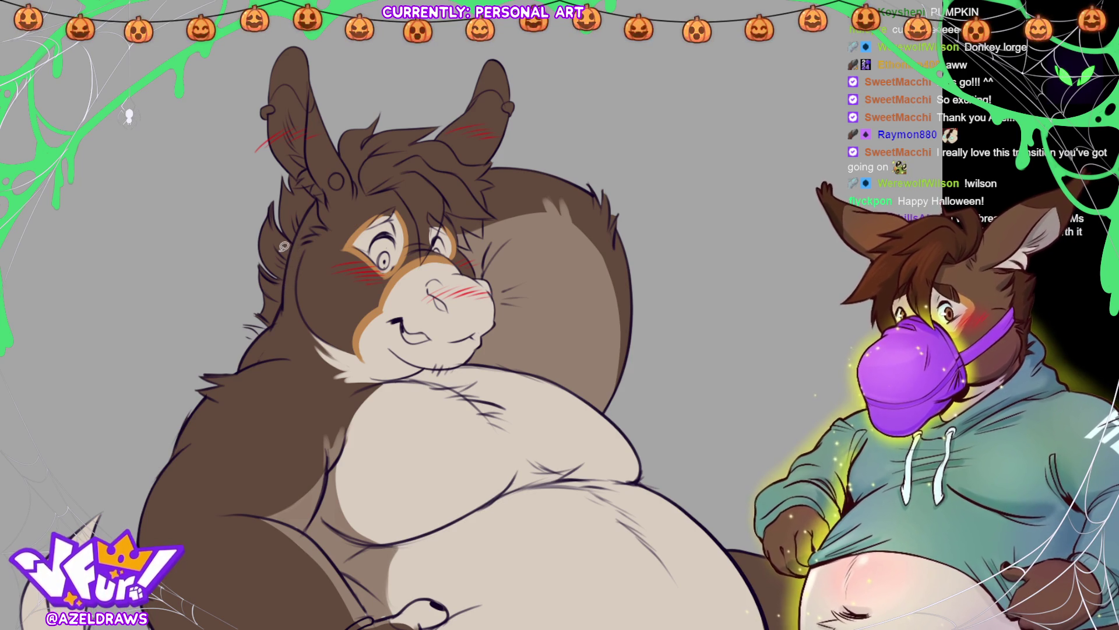
# Step: Lasso-fill dark brown fur shapes on the left cheek and along the head's edge
pyautogui.moveTo(287, 298); pyautogui.dragTo(236, 313)
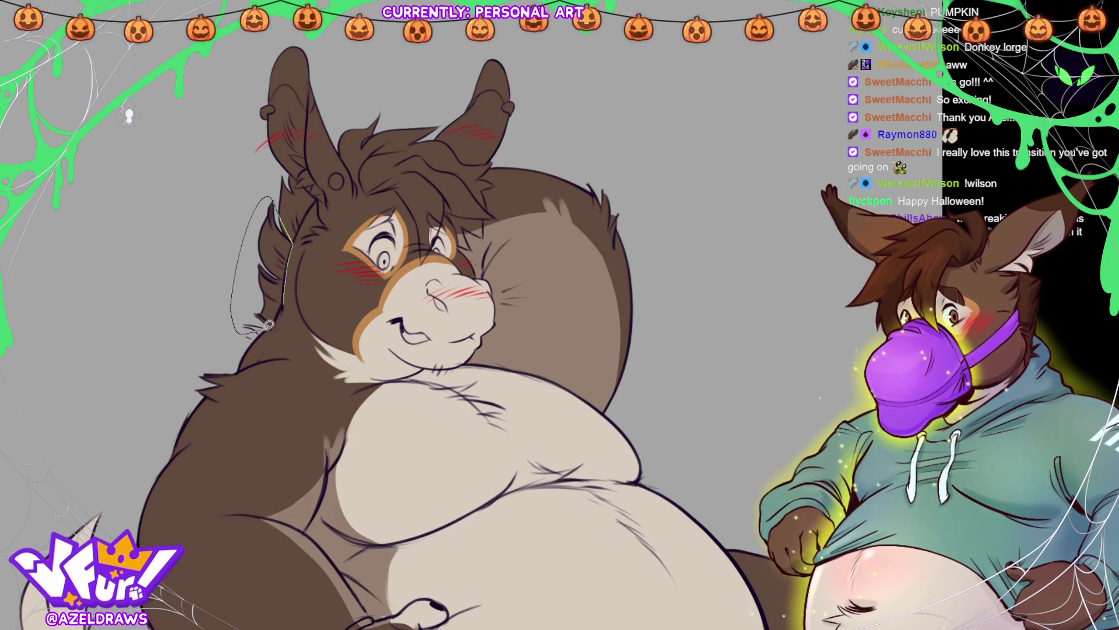
pyautogui.moveTo(235, 314); pyautogui.dragTo(286, 305)
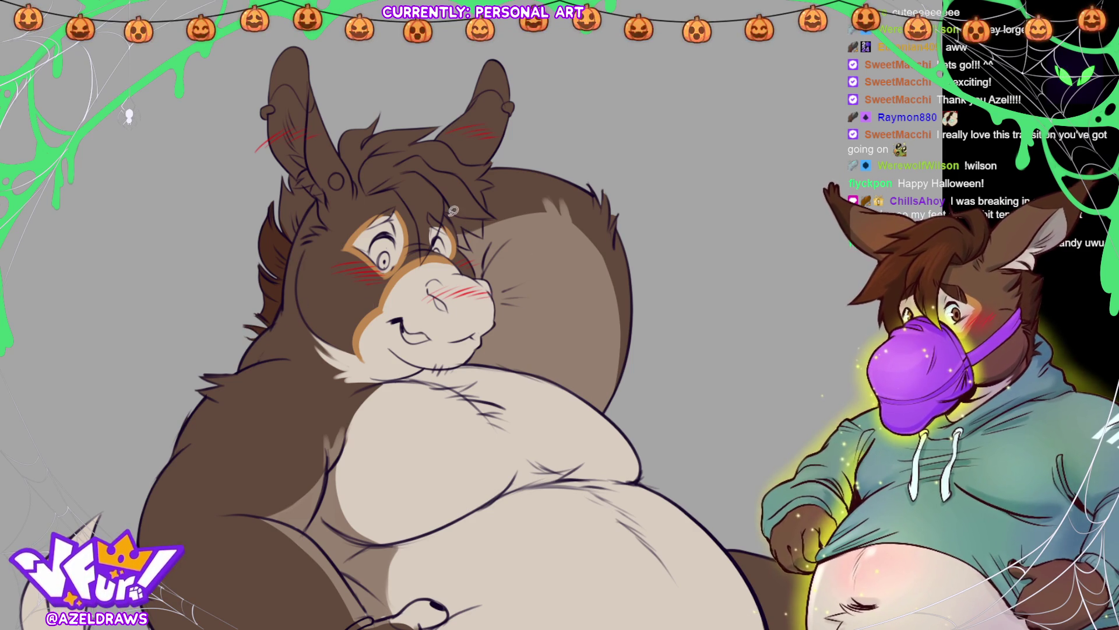
pyautogui.moveTo(290, 250)
pyautogui.mouseDown()
pyautogui.moveTo(313, 207)
pyautogui.moveTo(288, 254)
pyautogui.mouseUp()
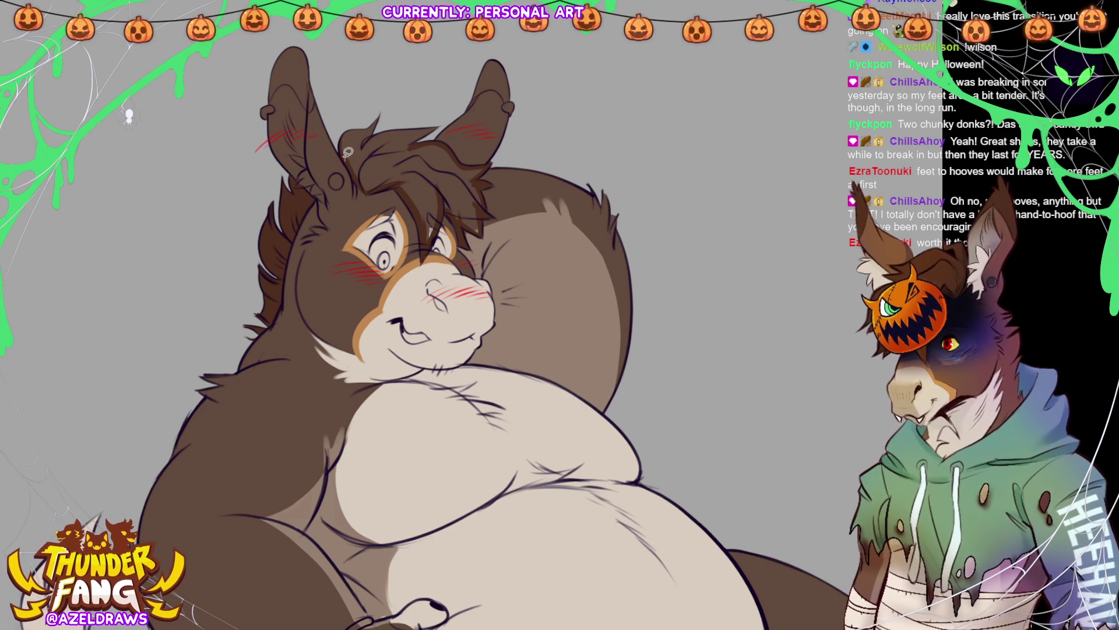
# Step: Lasso-fill deeper brown shadow shapes across the hair tuft on top of the head
pyautogui.moveTo(339, 150)
pyautogui.mouseDown()
pyautogui.moveTo(446, 113)
pyautogui.moveTo(397, 182)
pyautogui.mouseUp()
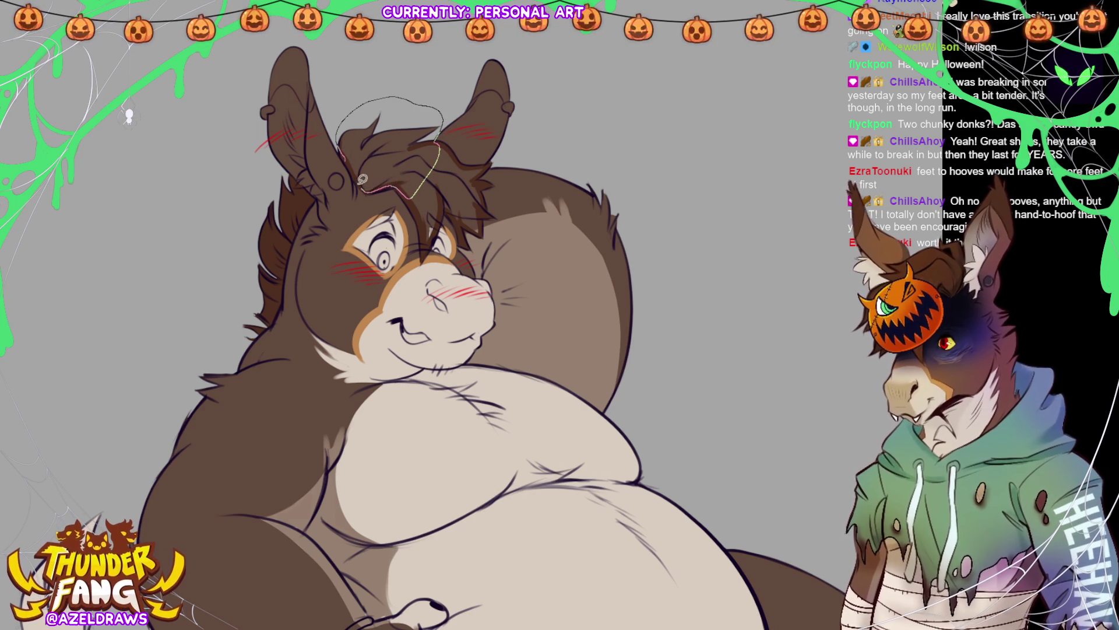
pyautogui.moveTo(396, 182)
pyautogui.mouseDown()
pyautogui.moveTo(358, 184)
pyautogui.moveTo(428, 144)
pyautogui.mouseUp()
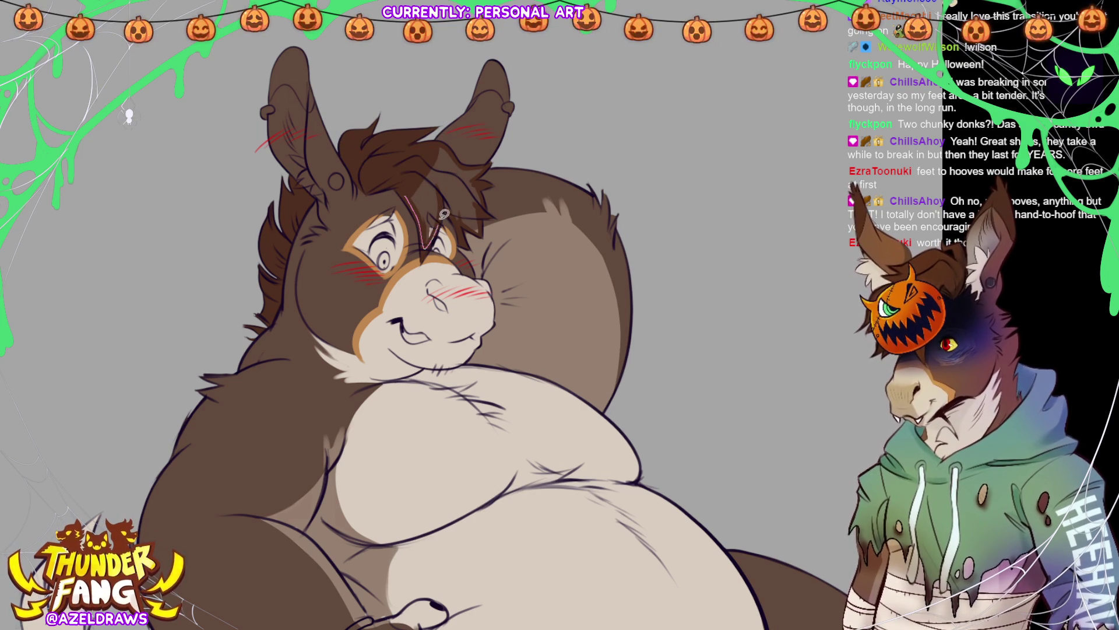
pyautogui.moveTo(440, 208)
pyautogui.mouseDown()
pyautogui.moveTo(482, 230)
pyautogui.moveTo(482, 162)
pyautogui.moveTo(455, 157)
pyautogui.mouseUp()
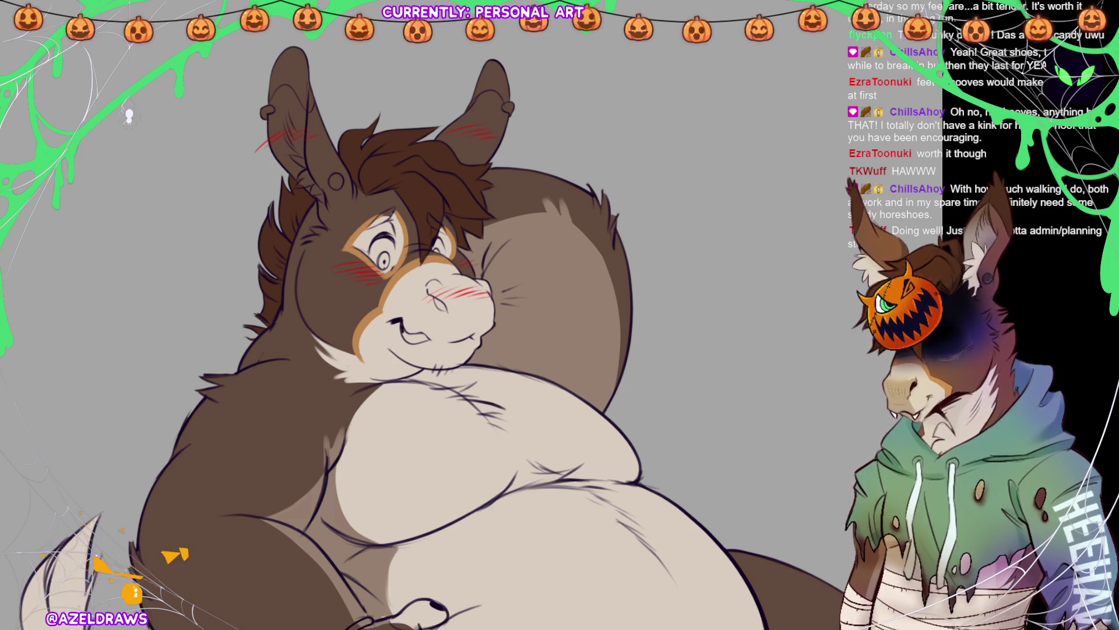
pyautogui.hotkey('ctrl', '0')
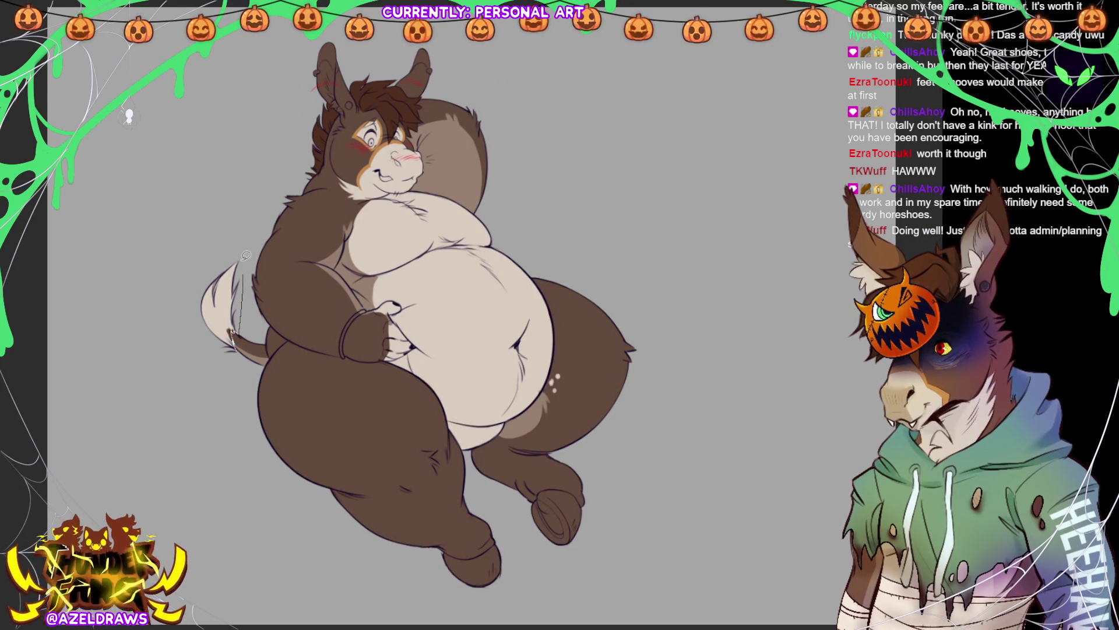
pyautogui.moveTo(239, 326); pyautogui.dragTo(233, 346)
pyautogui.hotkey('ctrl', 'z')
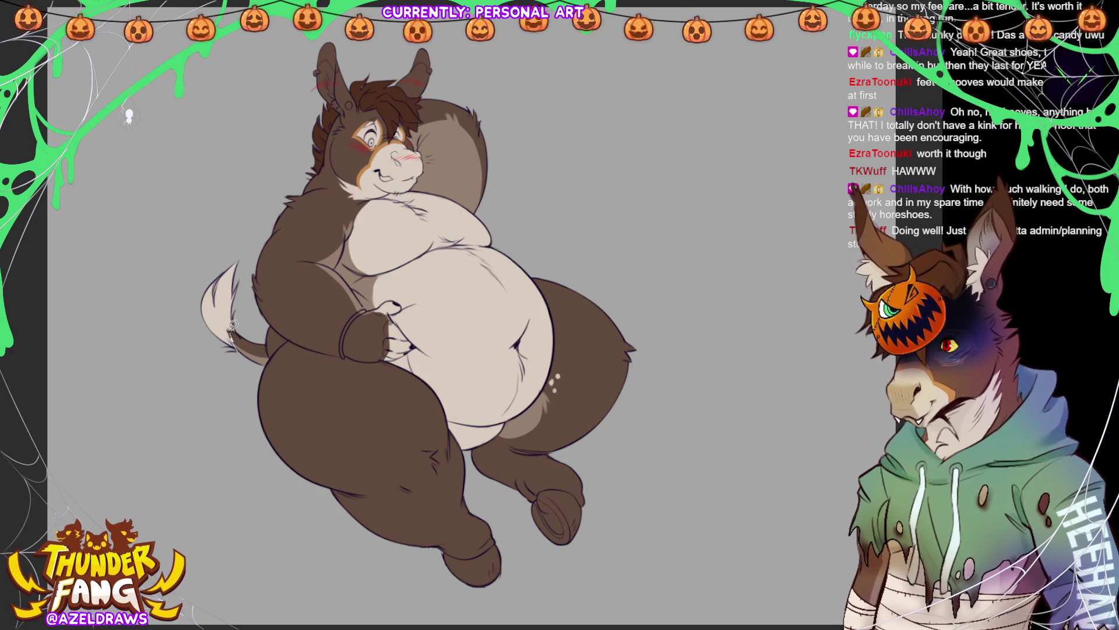
pyautogui.moveTo(238, 329); pyautogui.dragTo(242, 332)
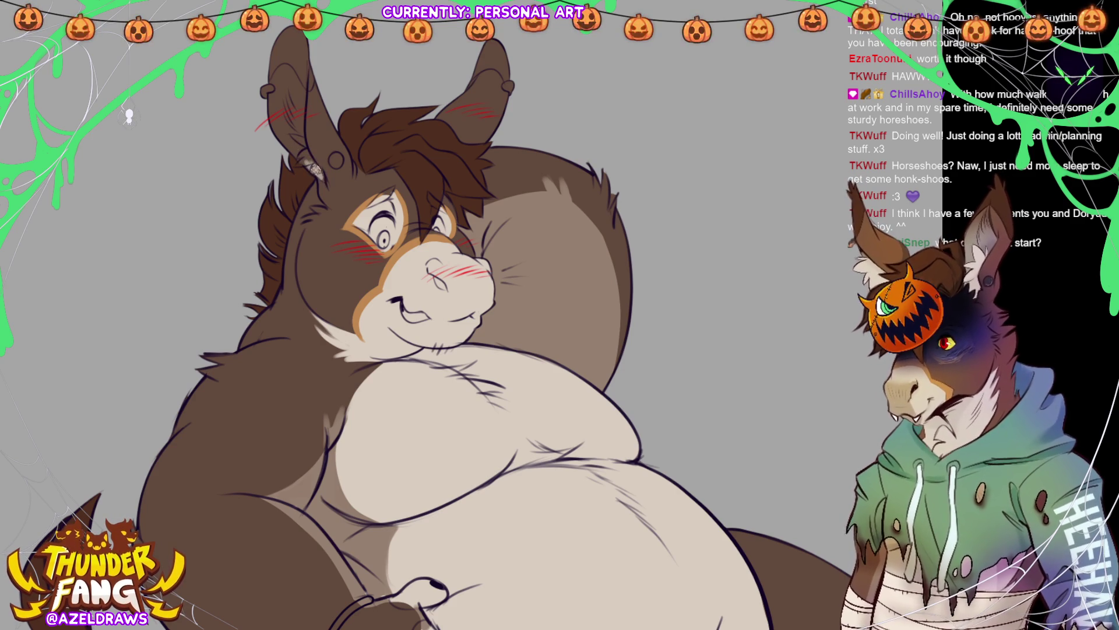
pyautogui.moveTo(320, 174); pyautogui.dragTo(278, 132)
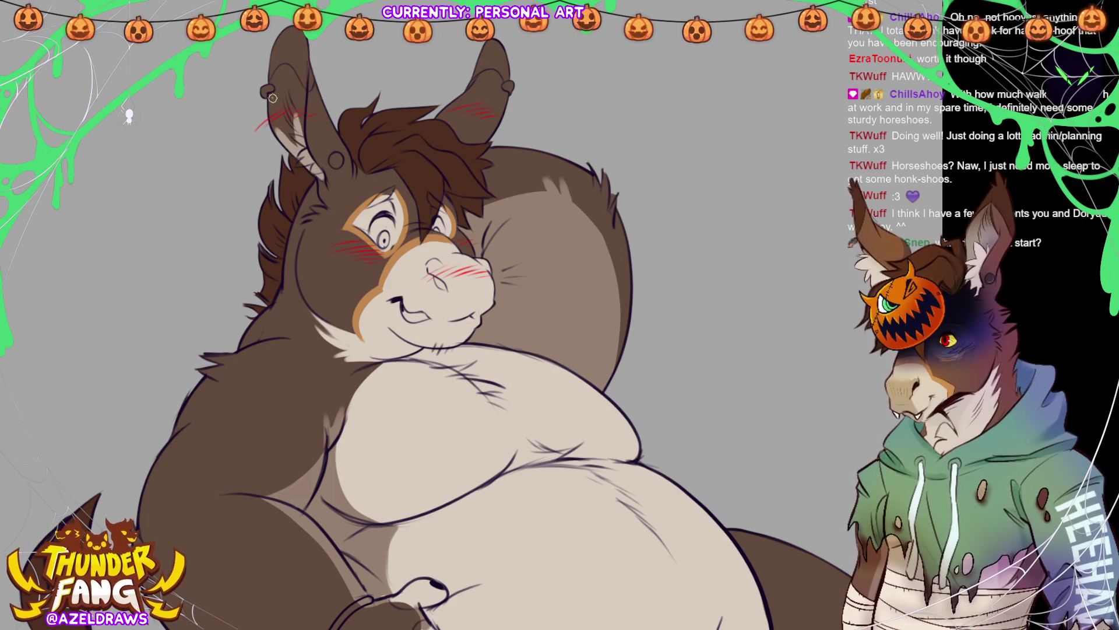
pyautogui.moveTo(301, 89); pyautogui.dragTo(300, 137)
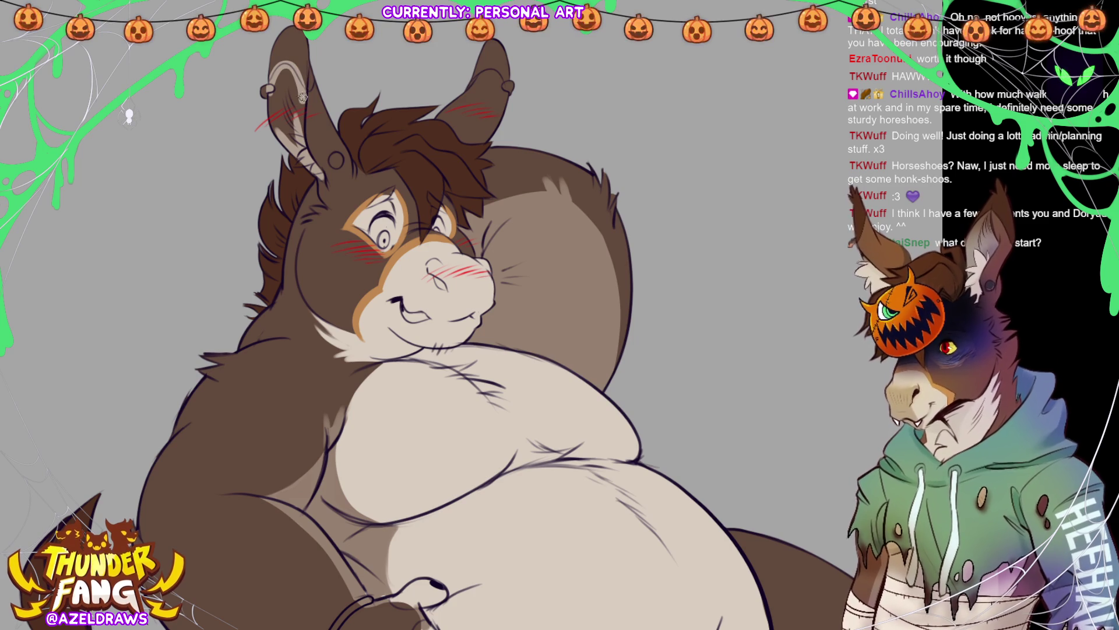
pyautogui.moveTo(295, 91); pyautogui.dragTo(292, 135)
pyautogui.moveTo(274, 87)
pyautogui.mouseDown()
pyautogui.moveTo(277, 134)
pyautogui.moveTo(276, 90)
pyautogui.moveTo(298, 144)
pyautogui.mouseUp()
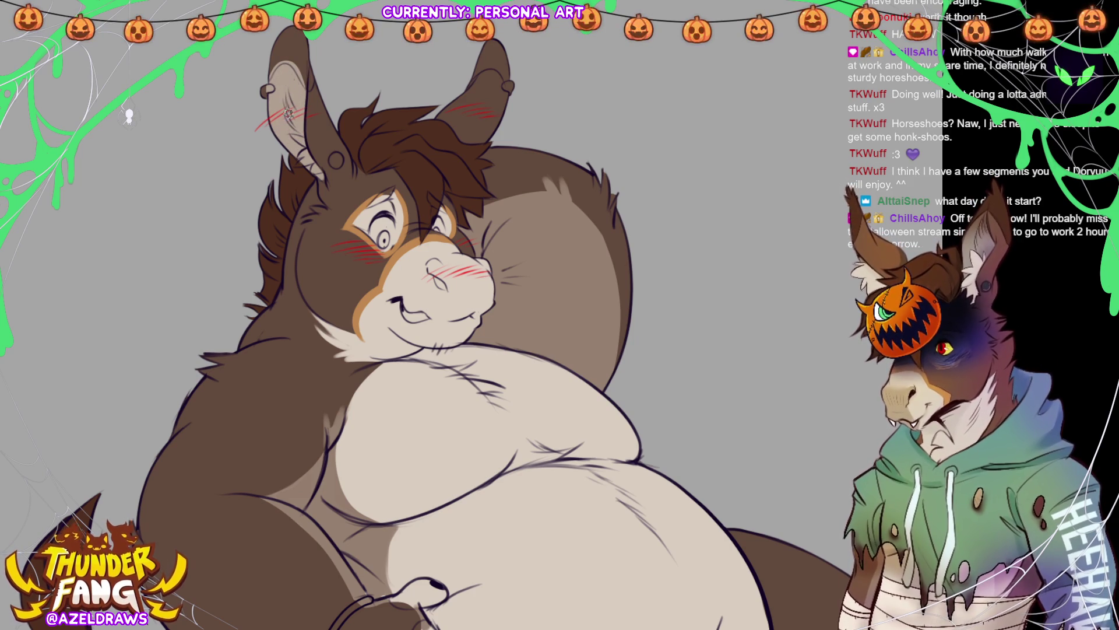
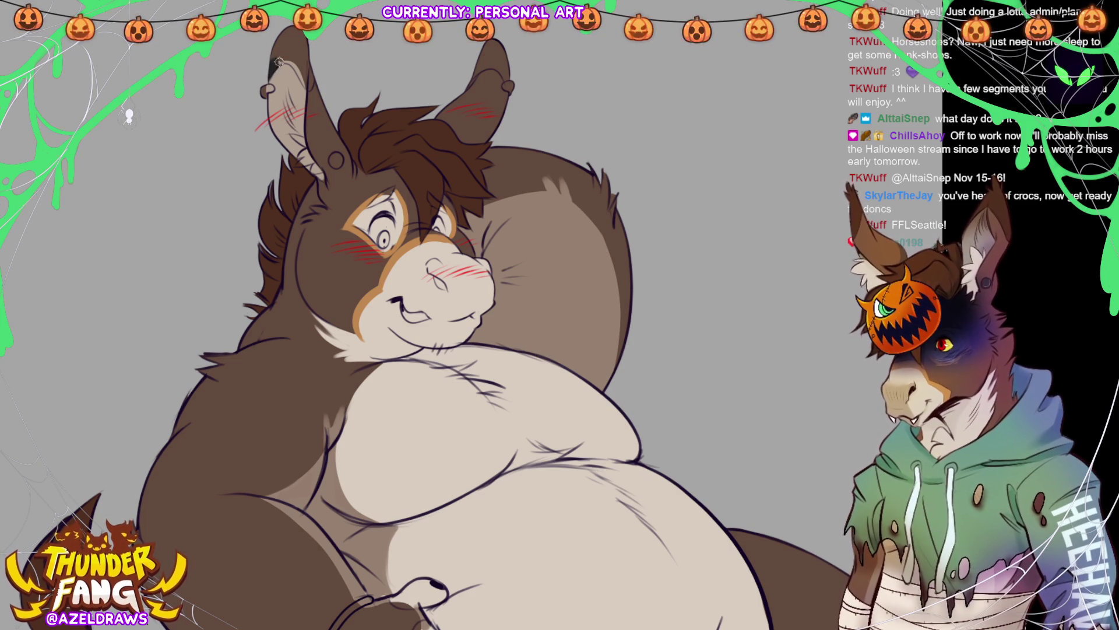
# Step: Darken the inner ear edge, add a white earring on the right ear and a dark piercing hole on the left
pyautogui.moveTo(304, 82); pyautogui.dragTo(316, 91)
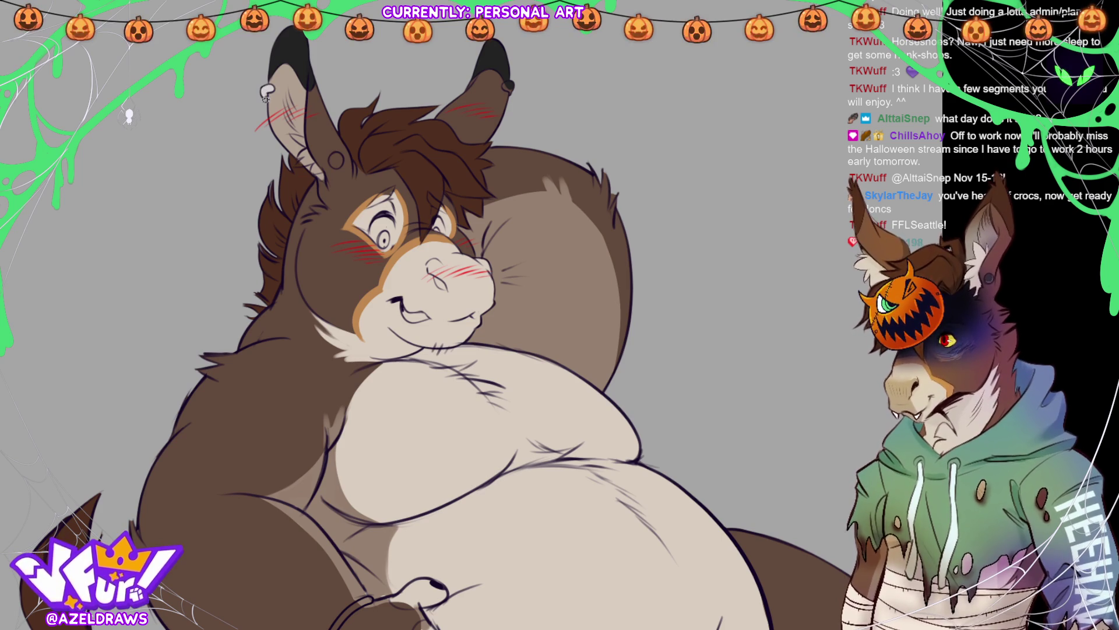
pyautogui.moveTo(509, 85); pyautogui.dragTo(512, 90)
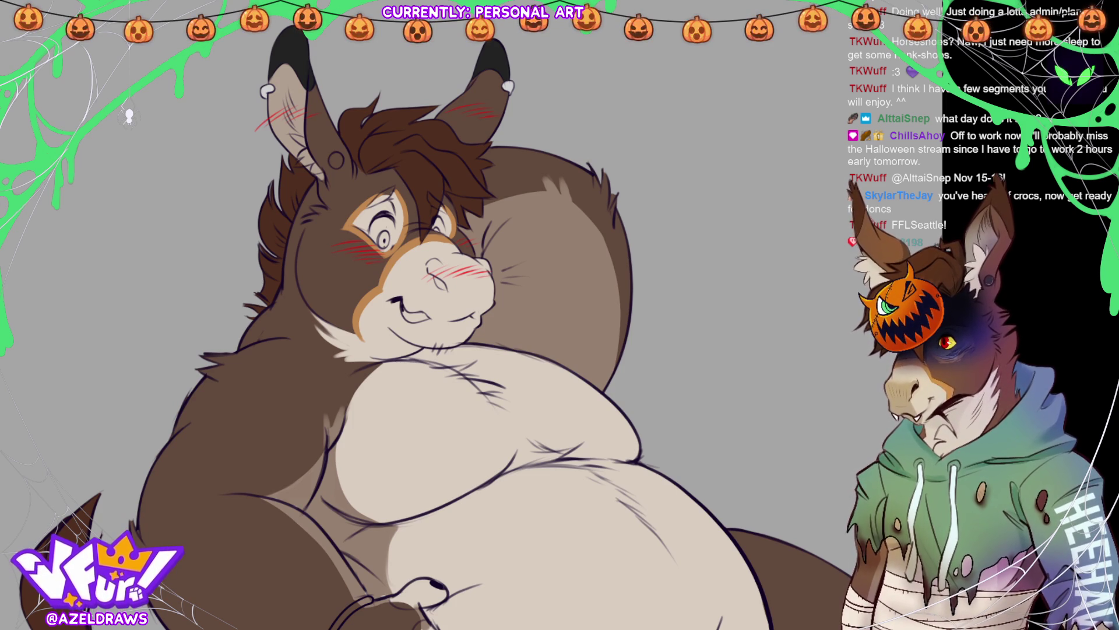
pyautogui.moveTo(336, 158); pyautogui.dragTo(336, 166)
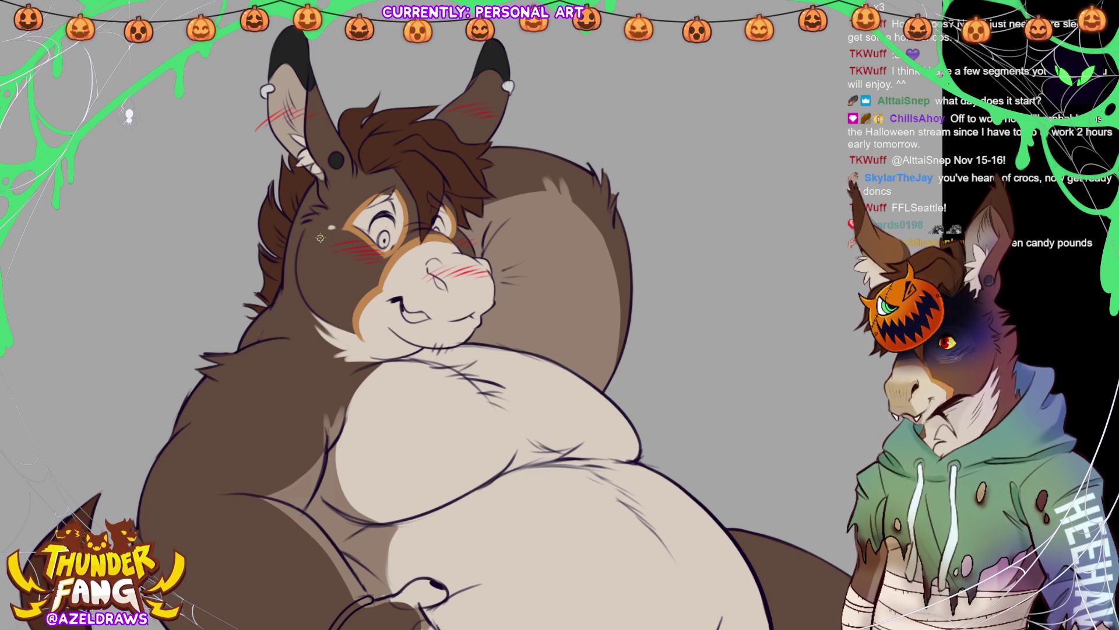
# Step: Dot small white freckles on the fur beside the donkey's left eye
pyautogui.moveTo(320, 237); pyautogui.dragTo(327, 235)
pyautogui.click(336, 229)
pyautogui.click(349, 233)
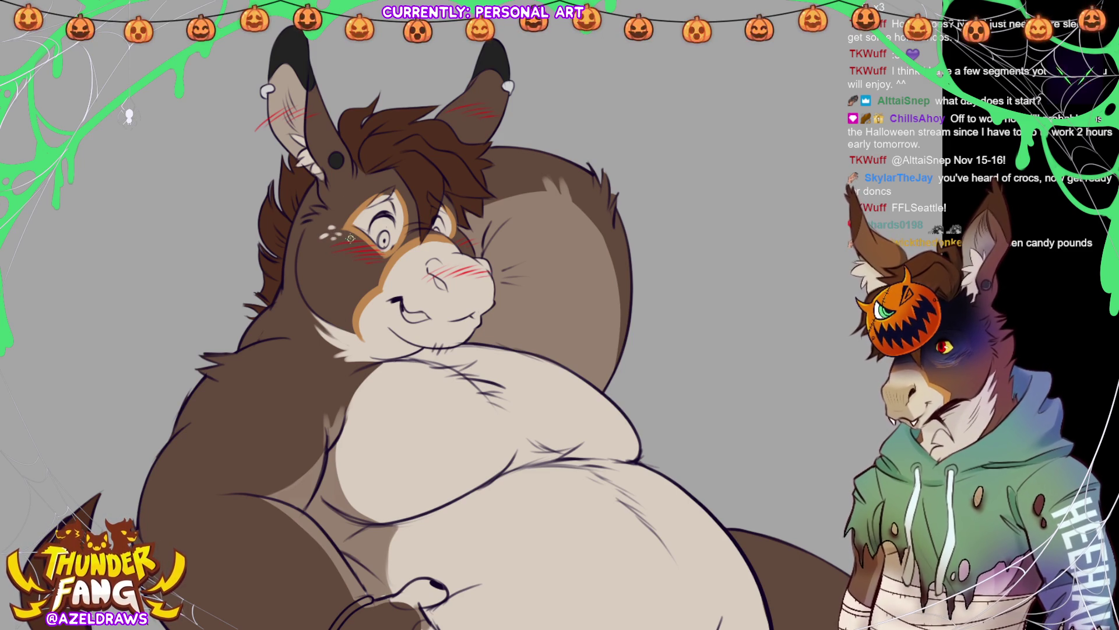
pyautogui.click(352, 239)
pyautogui.click(326, 238)
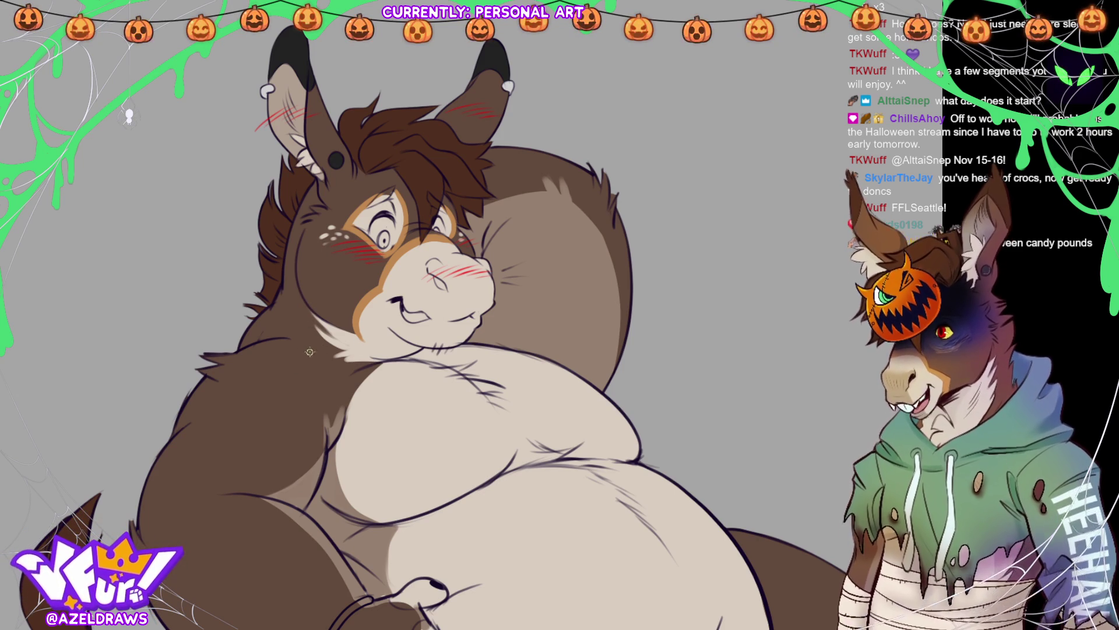
# Step: Add four white freckle dots on the dark neck fur and fit the whole figure in view
pyautogui.click(309, 353)
pyautogui.click(306, 361)
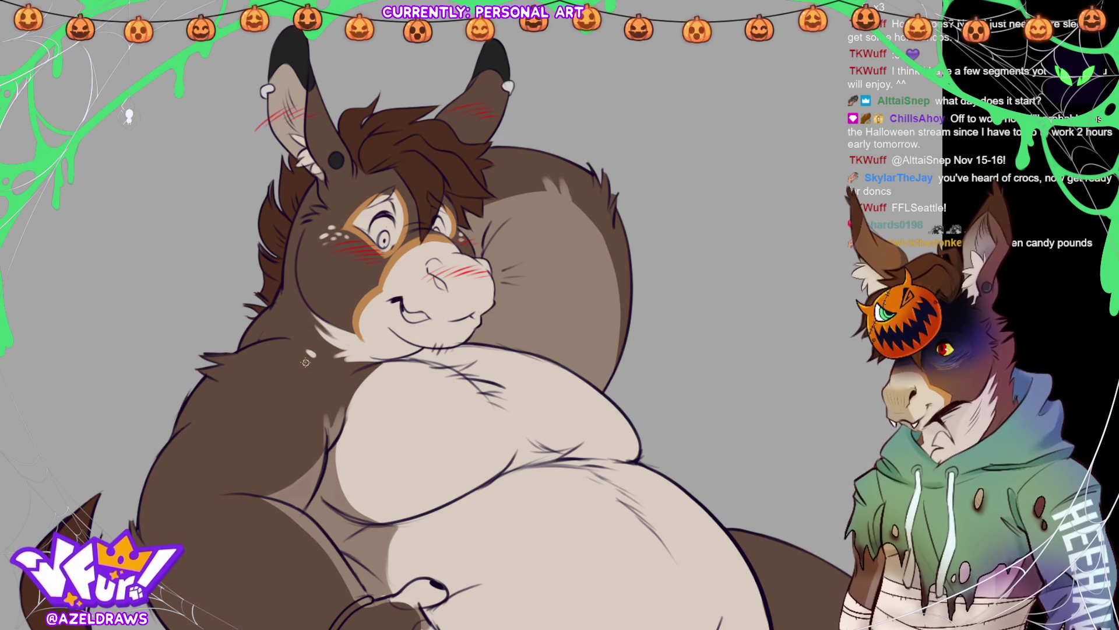
pyautogui.click(325, 366)
pyautogui.click(340, 371)
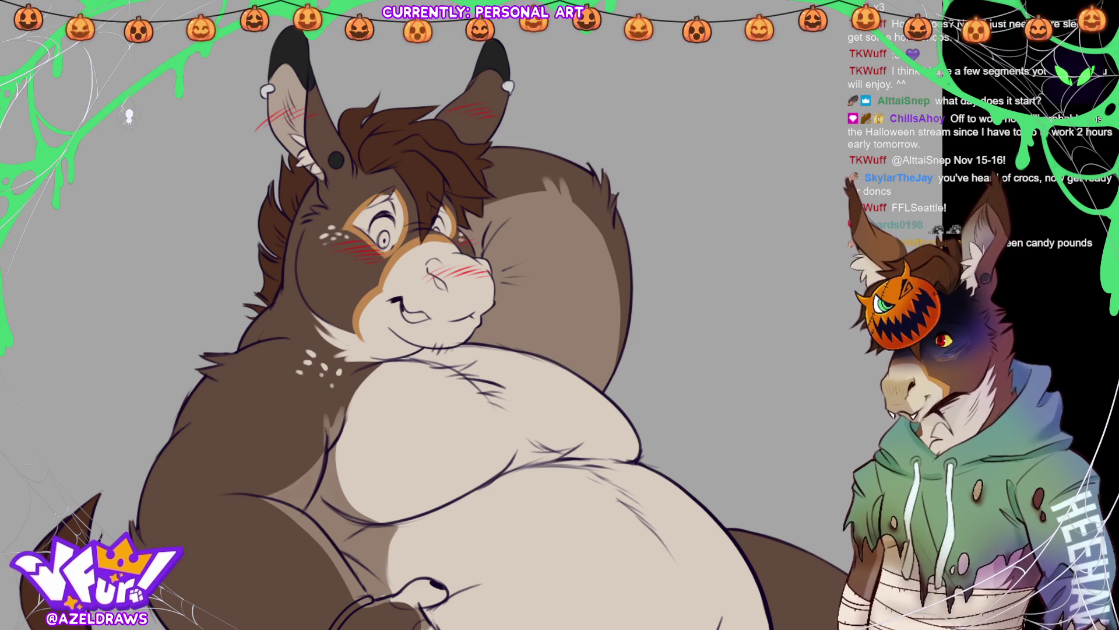
pyautogui.hotkey('ctrl', '0')
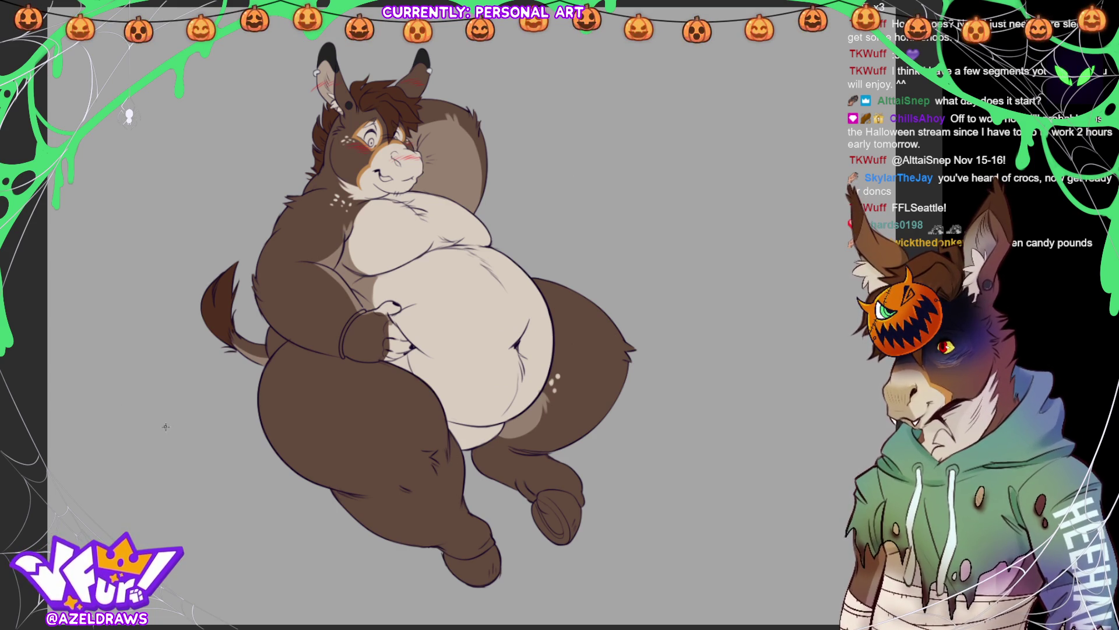
# Step: Strengthen the dark outline along the donkey's arm and add a reddish accent to its contour
pyautogui.scroll(3, 371, 283)
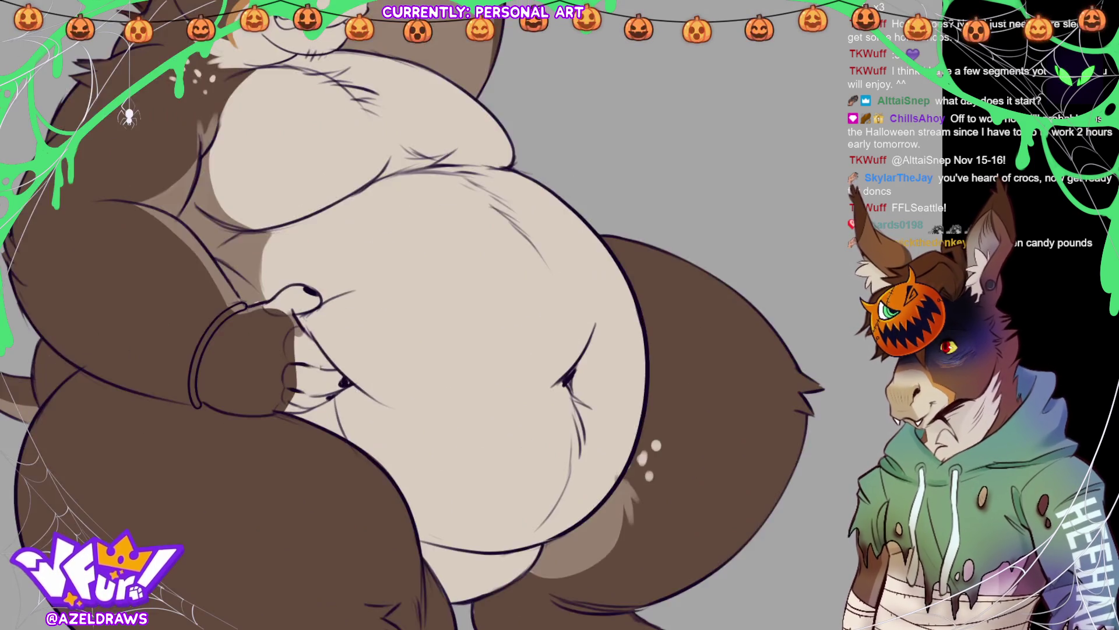
pyautogui.scroll(3, 369, 145)
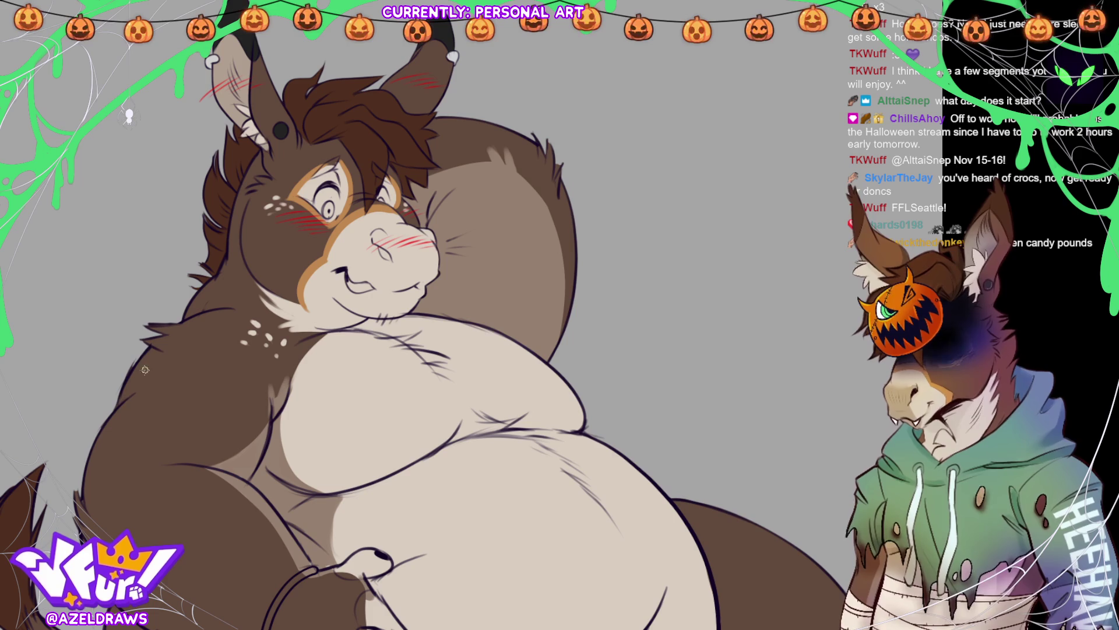
pyautogui.moveTo(130, 376)
pyautogui.mouseDown()
pyautogui.moveTo(139, 446)
pyautogui.moveTo(230, 303)
pyautogui.mouseUp()
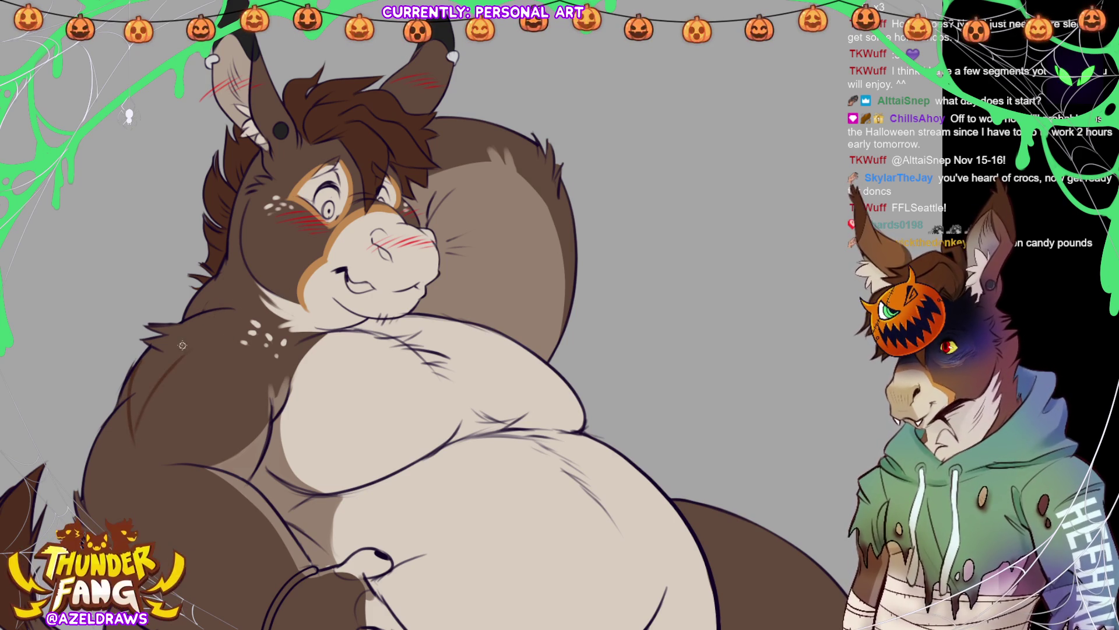
pyautogui.moveTo(175, 329)
pyautogui.mouseDown()
pyautogui.moveTo(140, 417)
pyautogui.moveTo(166, 346)
pyautogui.mouseUp()
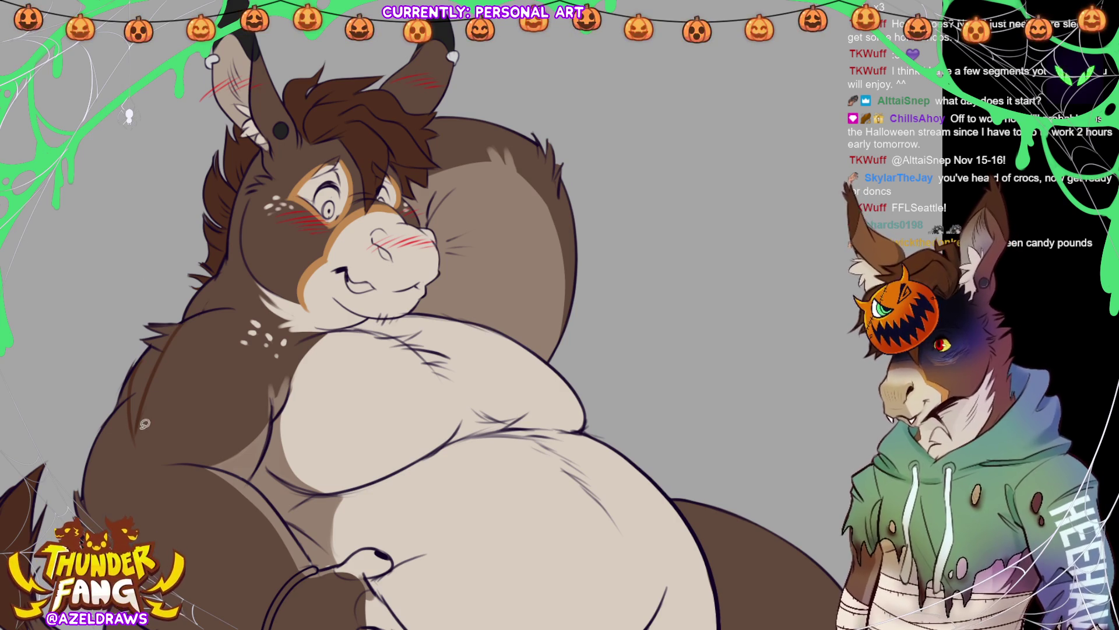
pyautogui.moveTo(136, 436)
pyautogui.mouseDown()
pyautogui.moveTo(154, 372)
pyautogui.moveTo(133, 395)
pyautogui.moveTo(134, 428)
pyautogui.mouseUp()
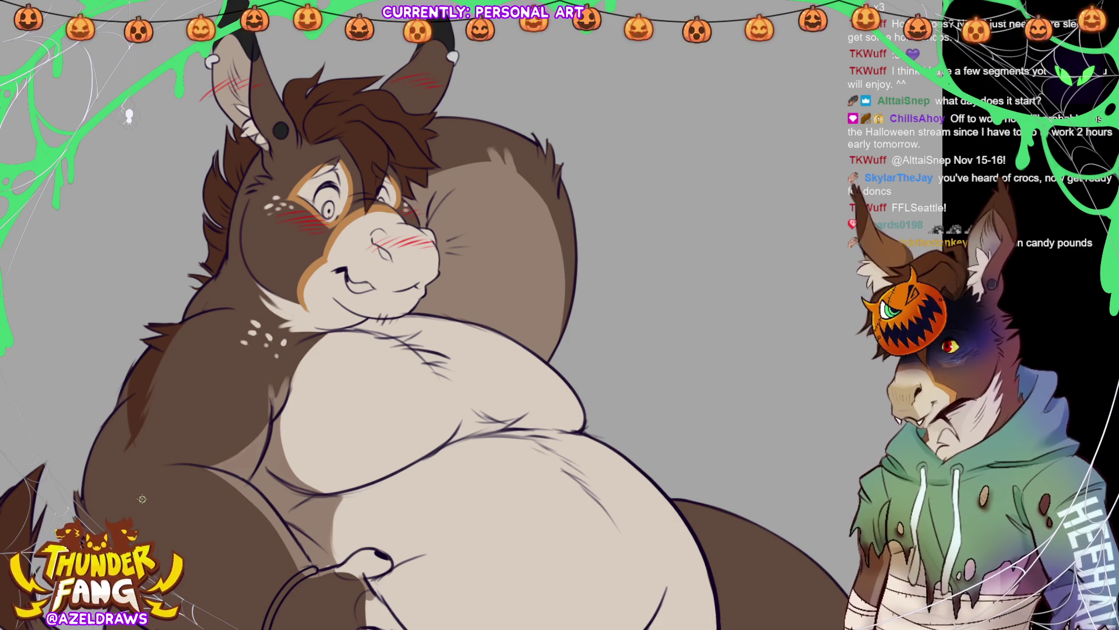
pyautogui.hotkey('ctrl', '0')
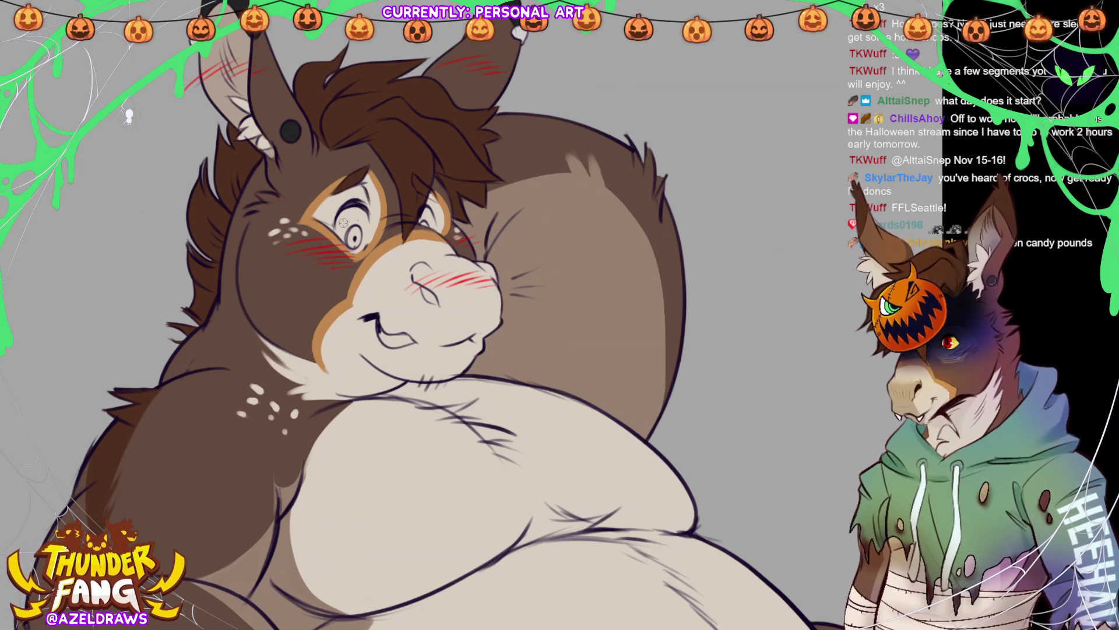
# Step: Shade the eyes, repaint the left iris brown, and add a lighter tooth fill along the mouth
pyautogui.moveTo(341, 230)
pyautogui.mouseDown()
pyautogui.moveTo(353, 209)
pyautogui.moveTo(344, 234)
pyautogui.moveTo(361, 245)
pyautogui.moveTo(357, 227)
pyautogui.moveTo(357, 248)
pyautogui.mouseUp()
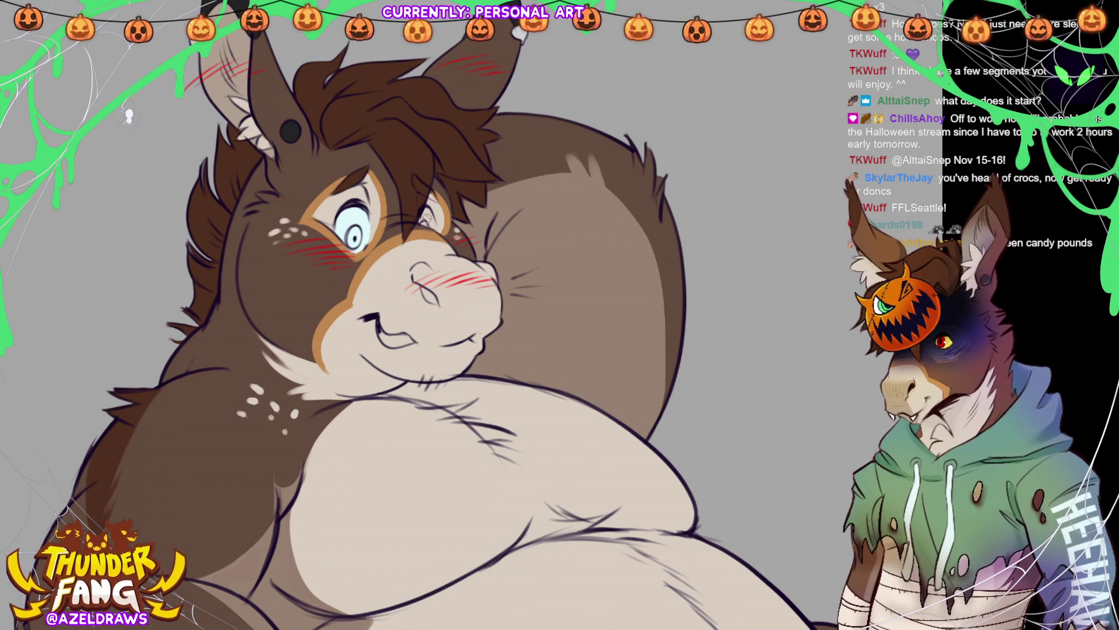
pyautogui.moveTo(429, 220); pyautogui.dragTo(436, 236)
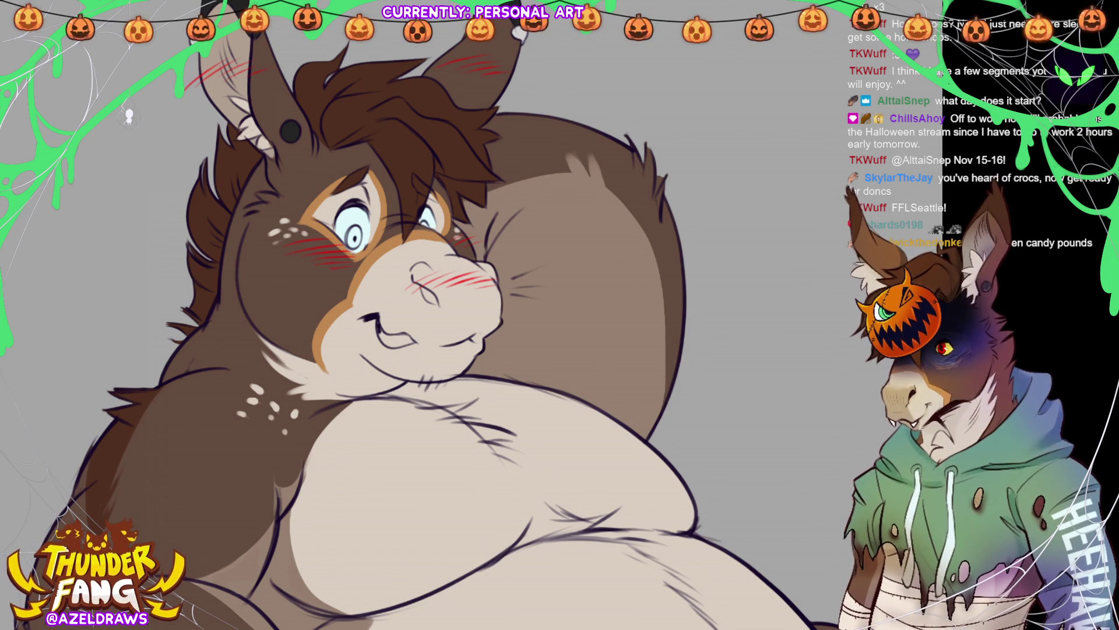
pyautogui.moveTo(376, 329); pyautogui.dragTo(405, 338)
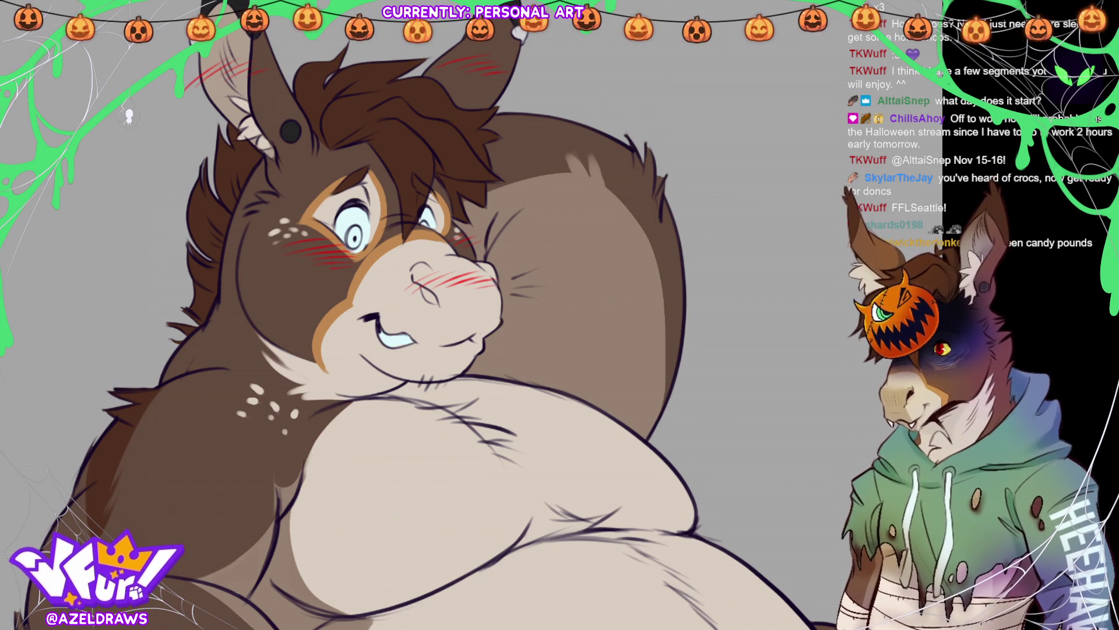
pyautogui.moveTo(337, 241)
pyautogui.mouseDown()
pyautogui.moveTo(357, 226)
pyautogui.moveTo(356, 245)
pyautogui.moveTo(355, 231)
pyautogui.mouseUp()
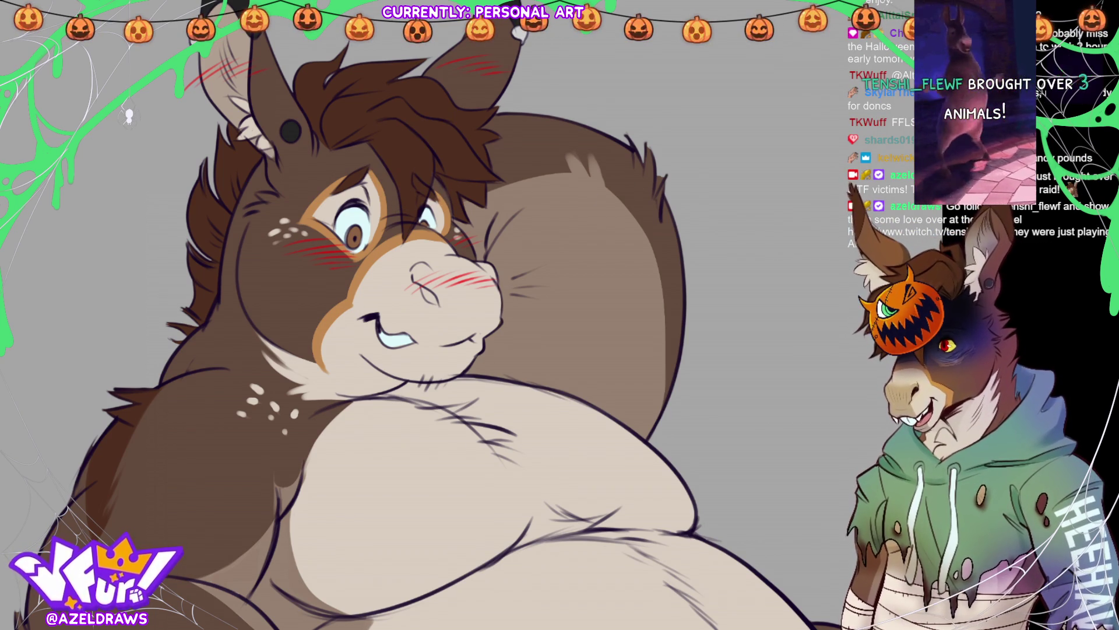
pyautogui.hotkey('ctrl', '0')
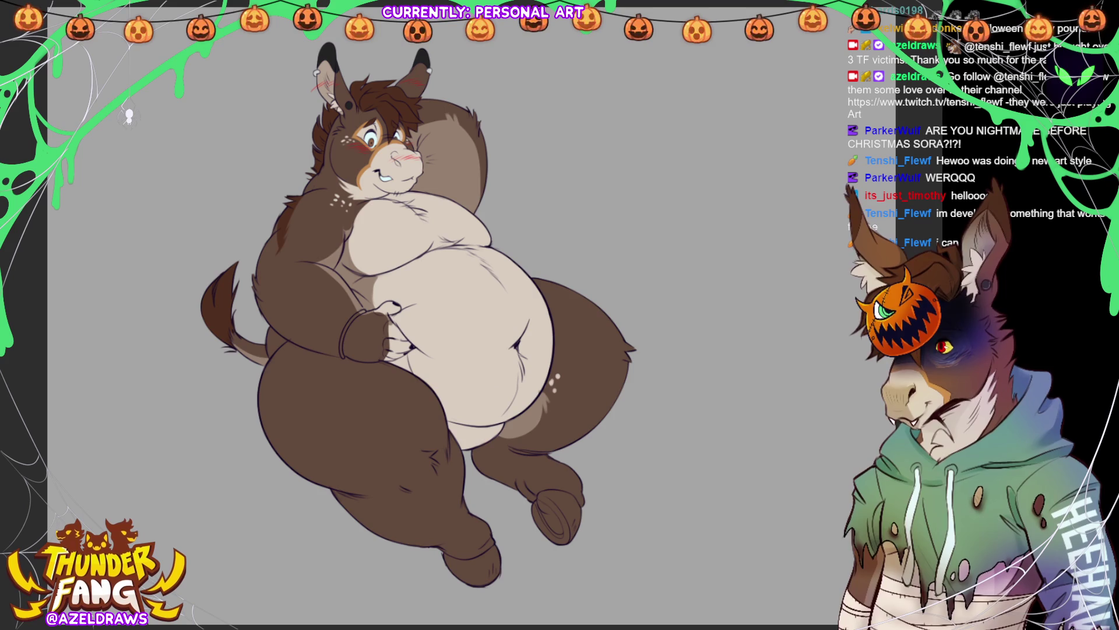
# Step: Trace a dark thumb outline on the belly hand and a pinkish line along its left edge
pyautogui.scroll(2, 425, 294)
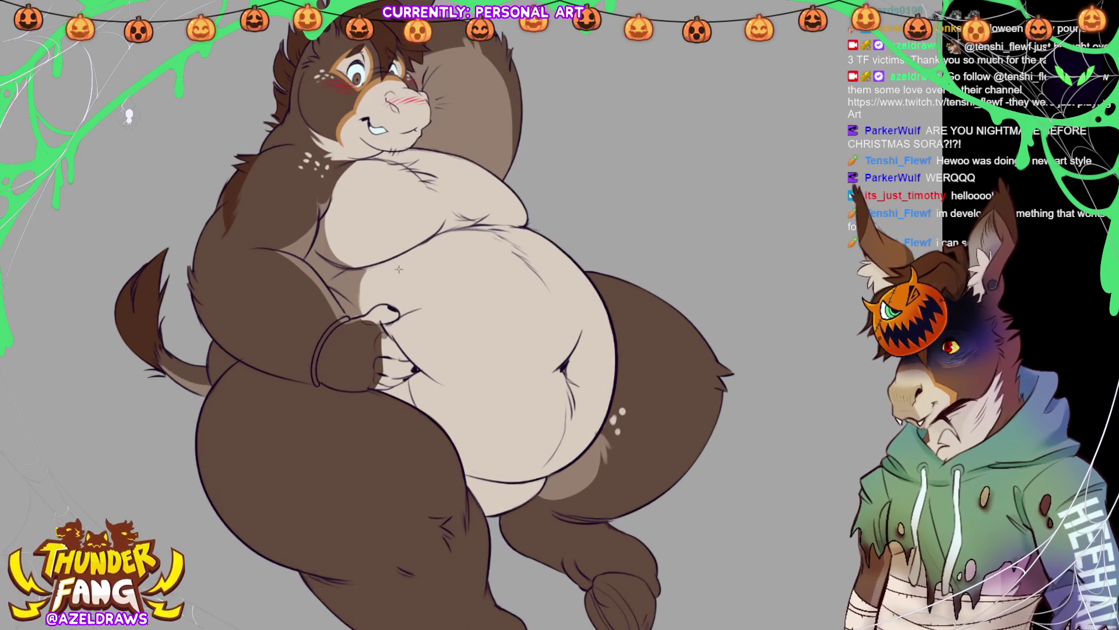
pyautogui.scroll(2, 443, 356)
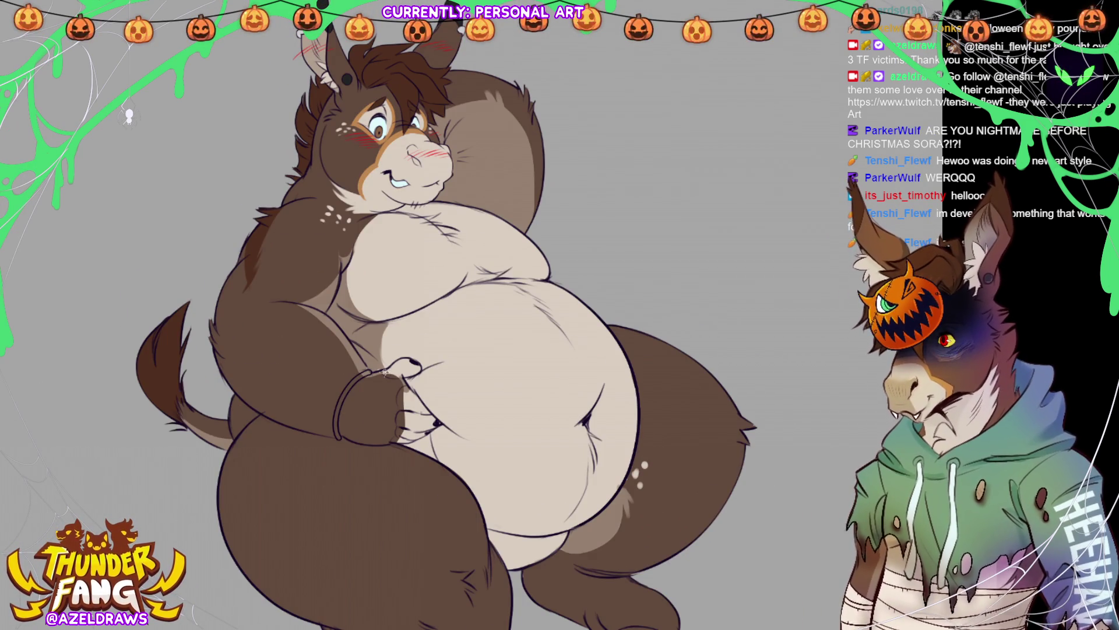
pyautogui.moveTo(388, 374); pyautogui.dragTo(409, 365)
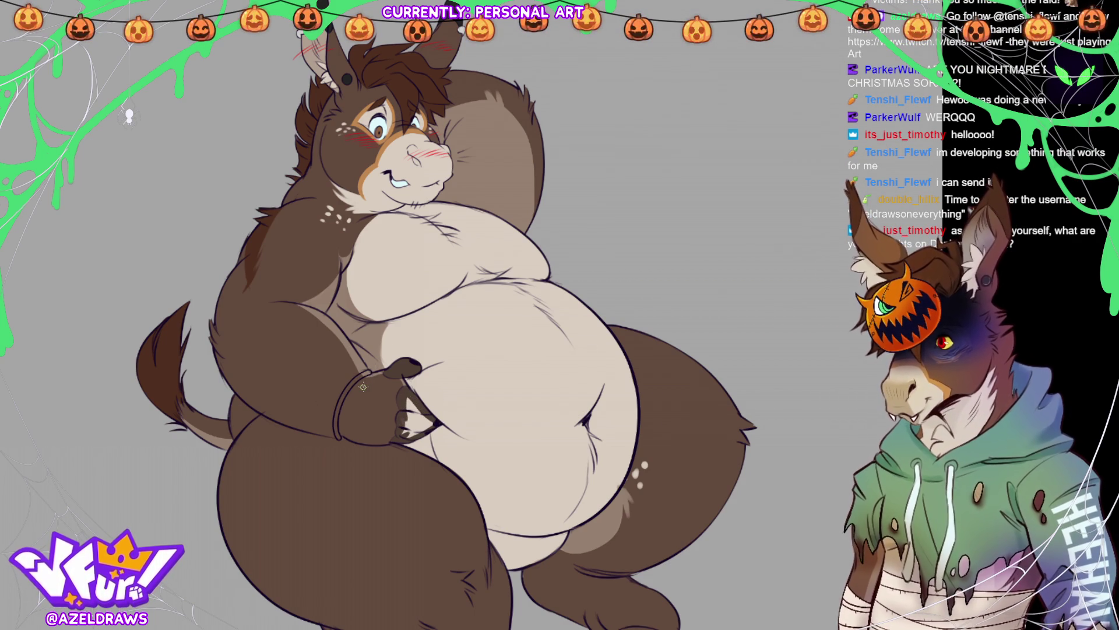
pyautogui.moveTo(406, 394)
pyautogui.mouseDown()
pyautogui.moveTo(419, 432)
pyautogui.moveTo(410, 390)
pyautogui.mouseUp()
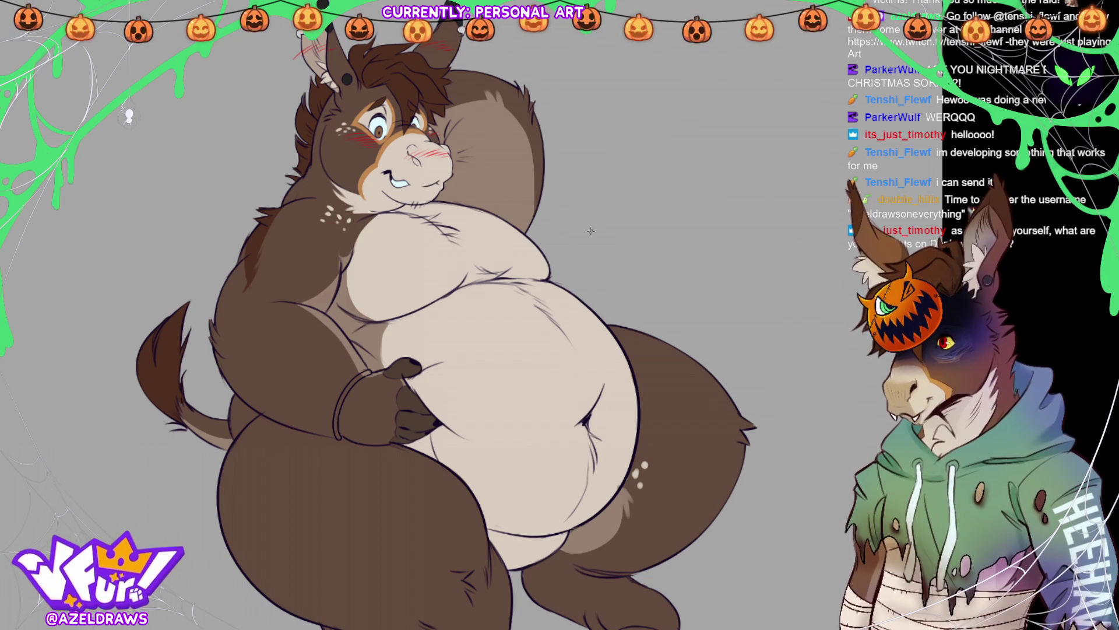
pyautogui.scroll(3, 484, 99)
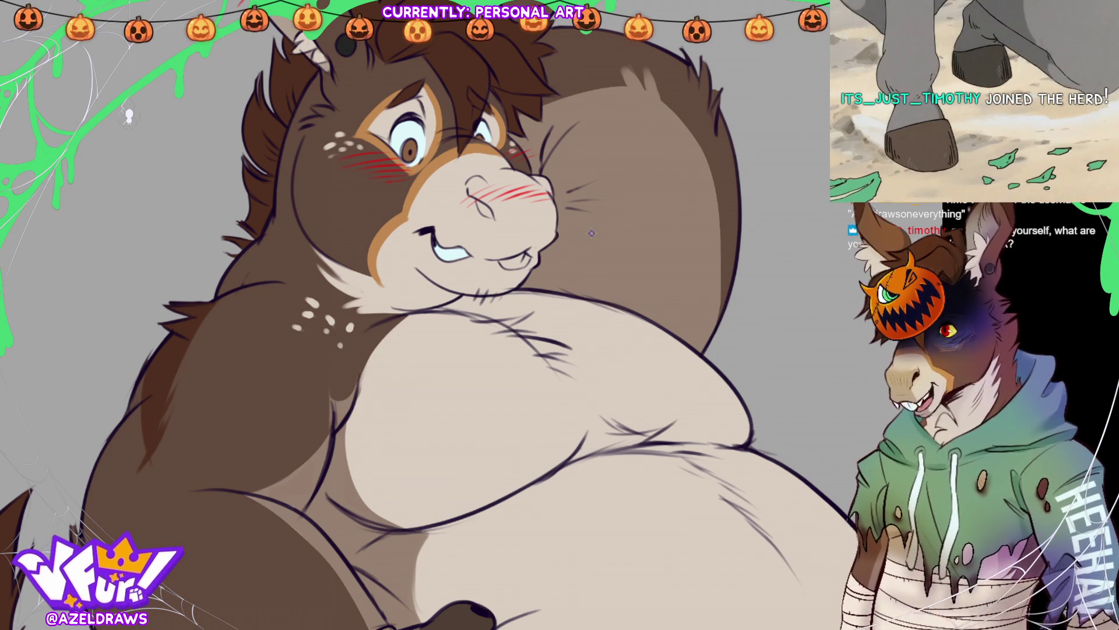
pyautogui.keyDown('alt'); pyautogui.click(410, 125); pyautogui.keyUp('alt')
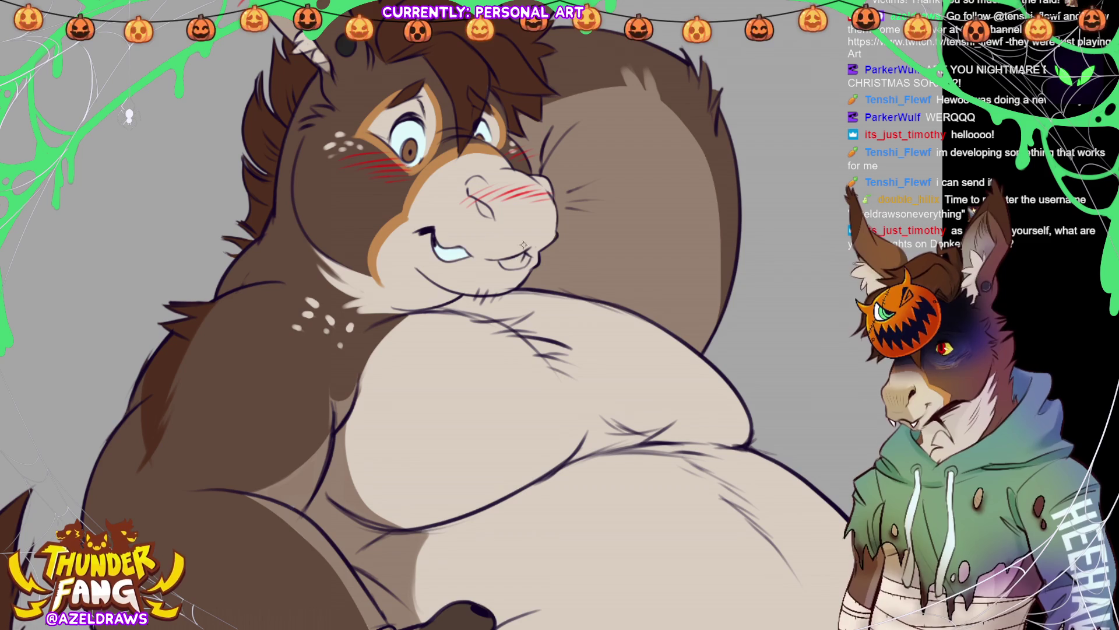
pyautogui.keyDown('alt'); pyautogui.click(449, 252); pyautogui.keyUp('alt')
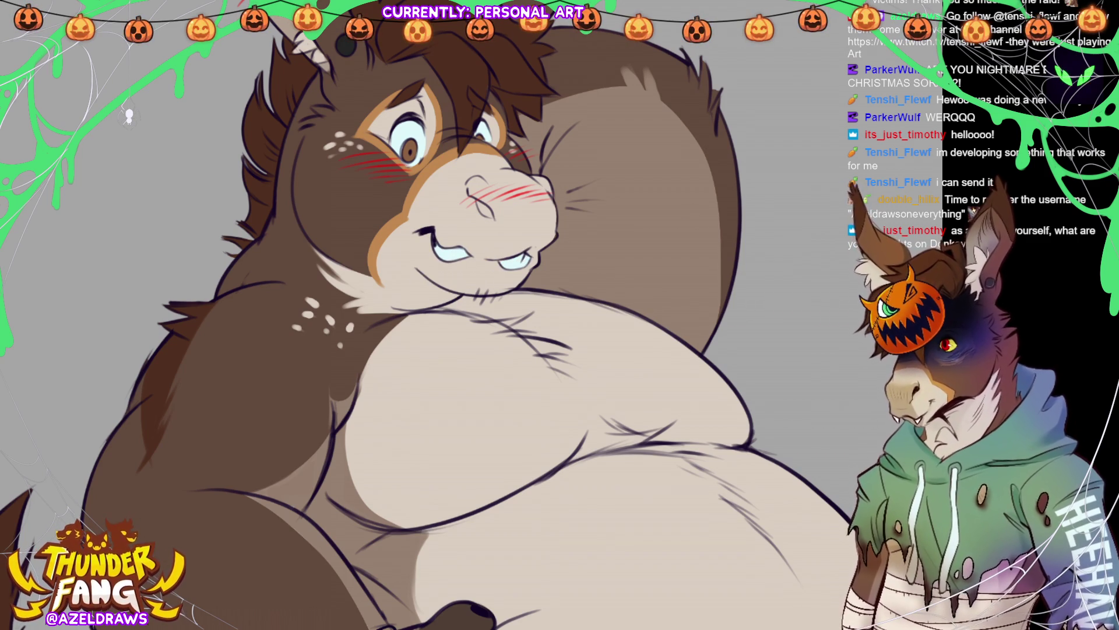
pyautogui.hotkey('ctrl', '0')
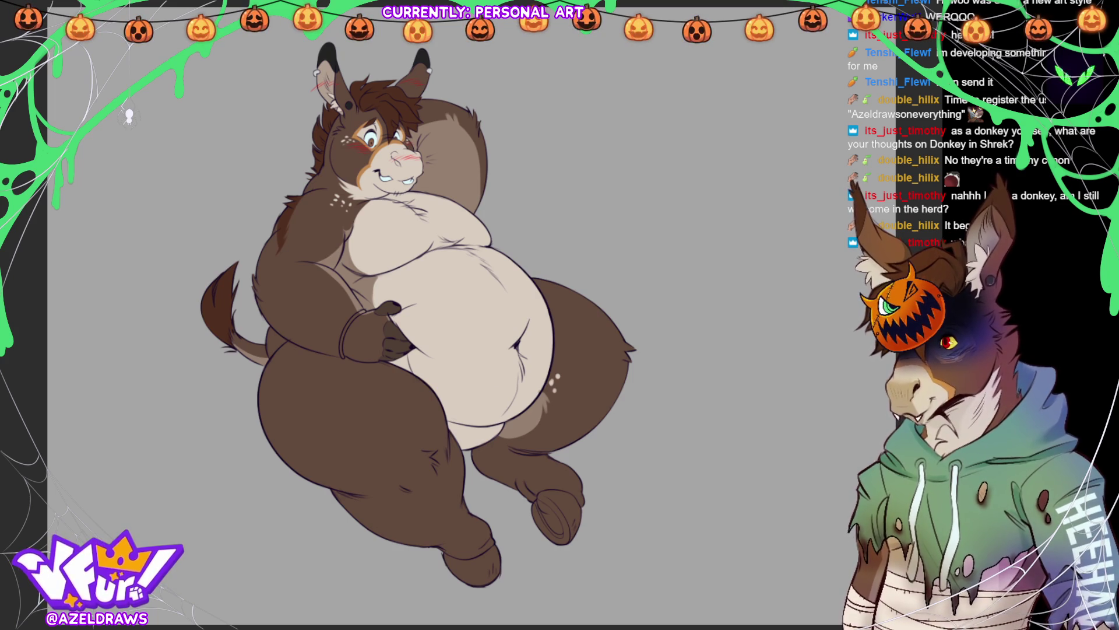
pyautogui.scroll(5, 373, 175)
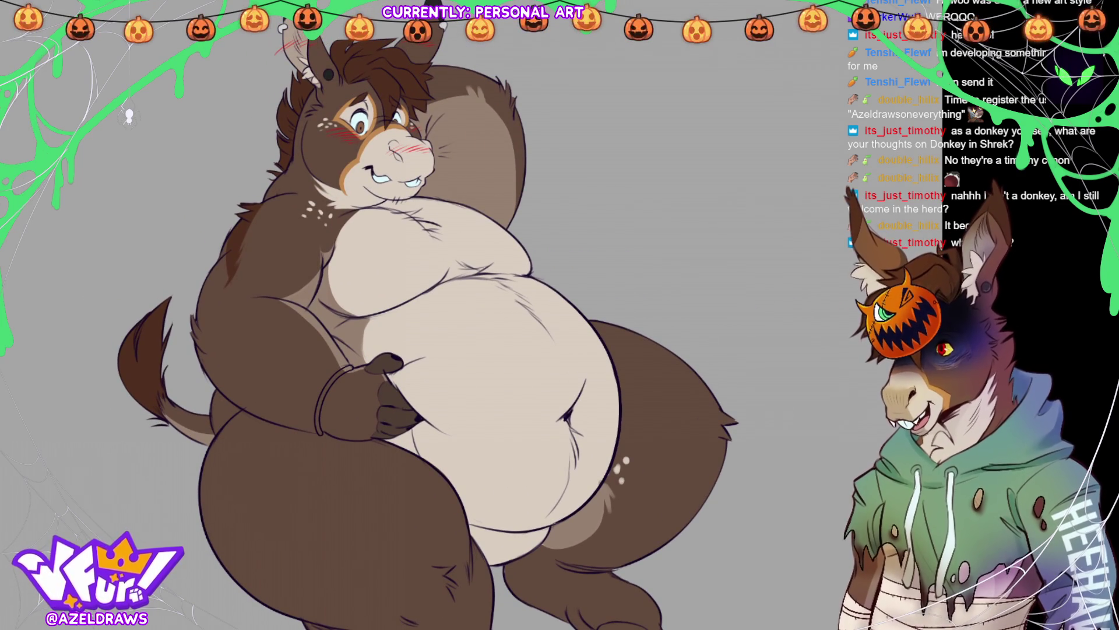